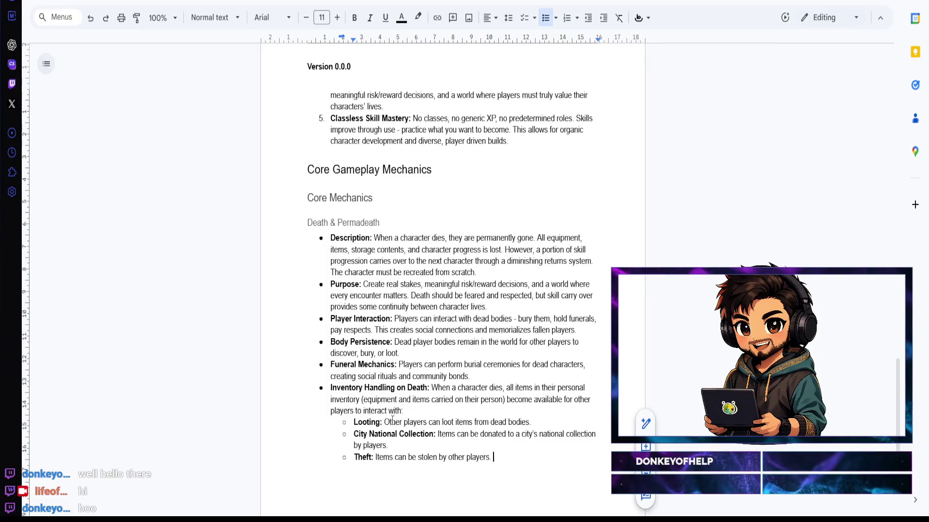
scroll(435, 399, up, 2)
scroll(413, 375, up, 1)
scroll(414, 376, up, 1)
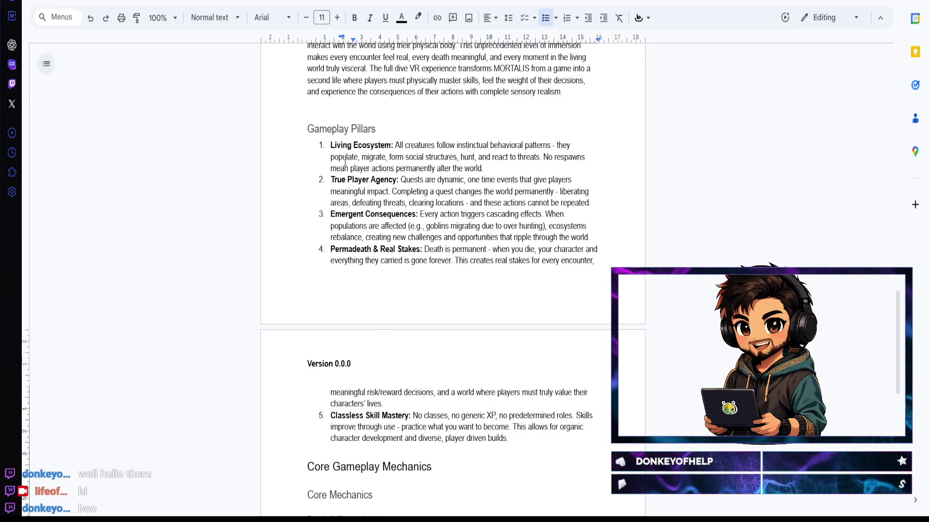
Step: Review the pillar text, briefly highlighting parts of the first and third pillars
drag(349, 144, 445, 167)
click(444, 166)
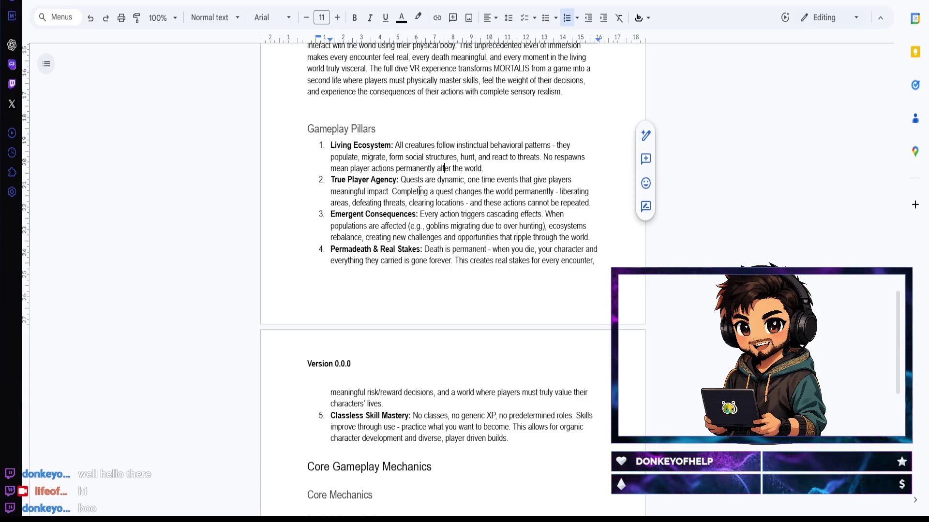
scroll(418, 187, down, 1)
drag(399, 157, 458, 157)
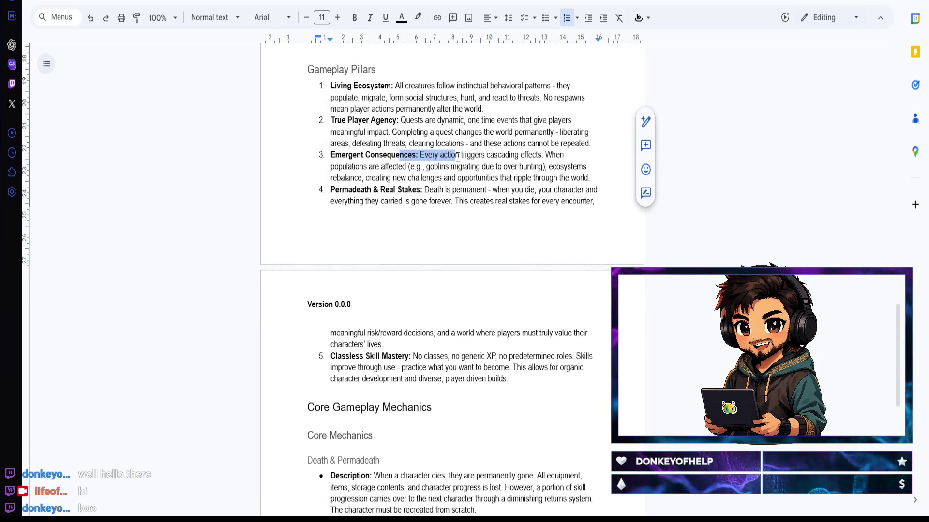
click(459, 157)
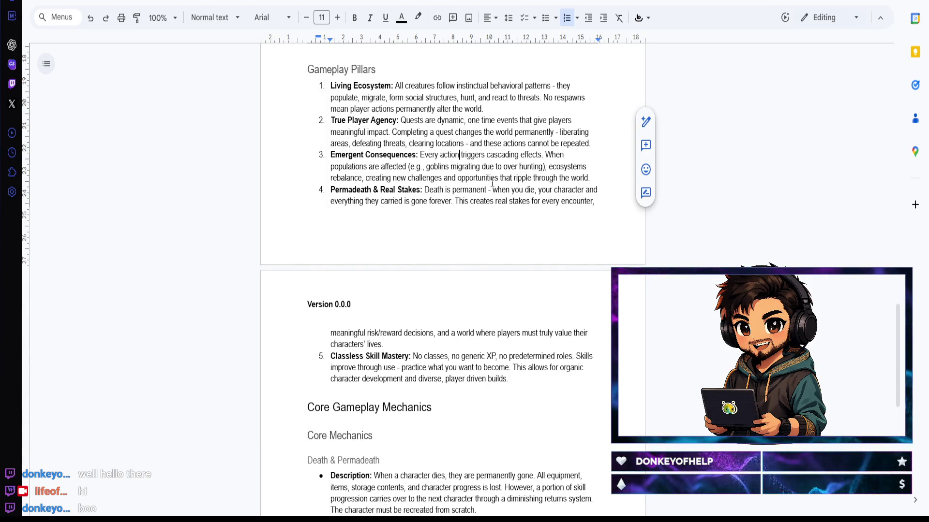
scroll(455, 210, down, 3)
scroll(455, 211, down, 1)
scroll(454, 210, down, 1)
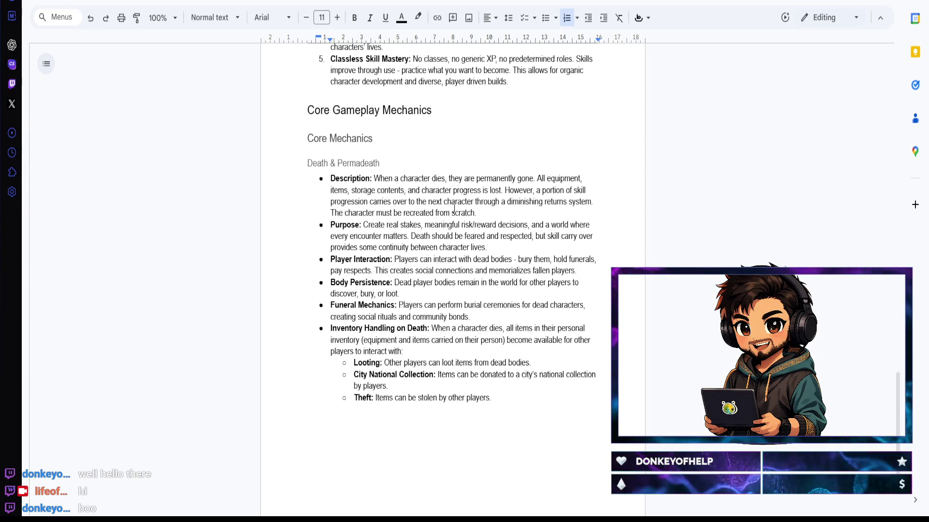
scroll(454, 211, up, 3)
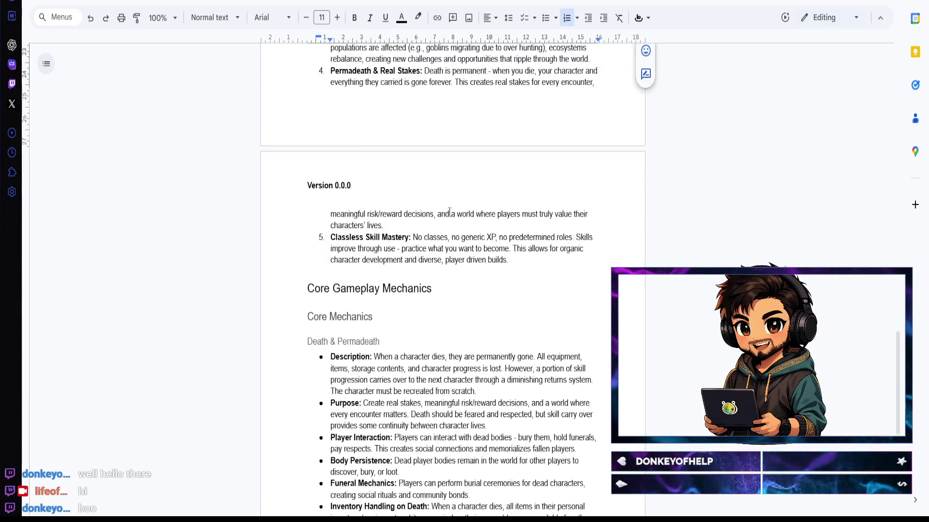
scroll(450, 212, down, 2)
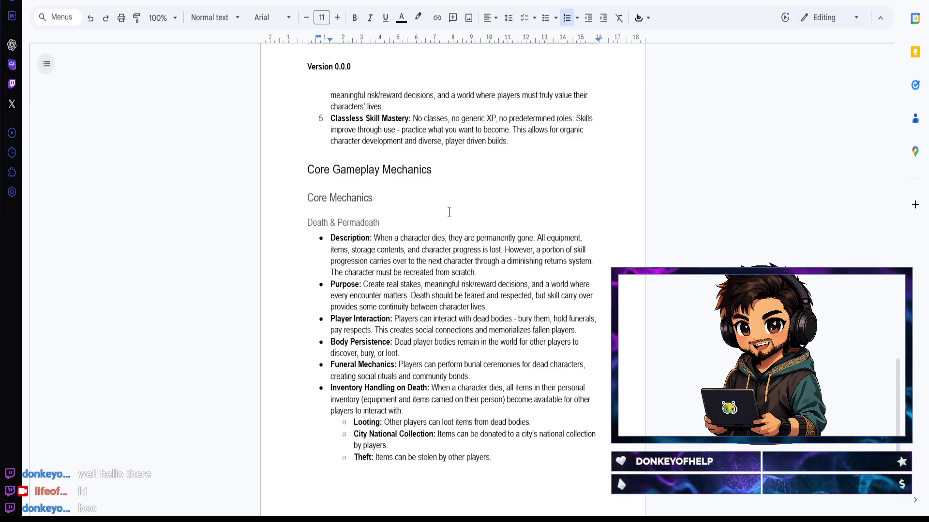
Step: Add a bold 'Other Interactions' sub-point about deceased characters' inventory items below Theft, then start a main bullet
click(508, 460)
key(Return)
key(ctrl+b)
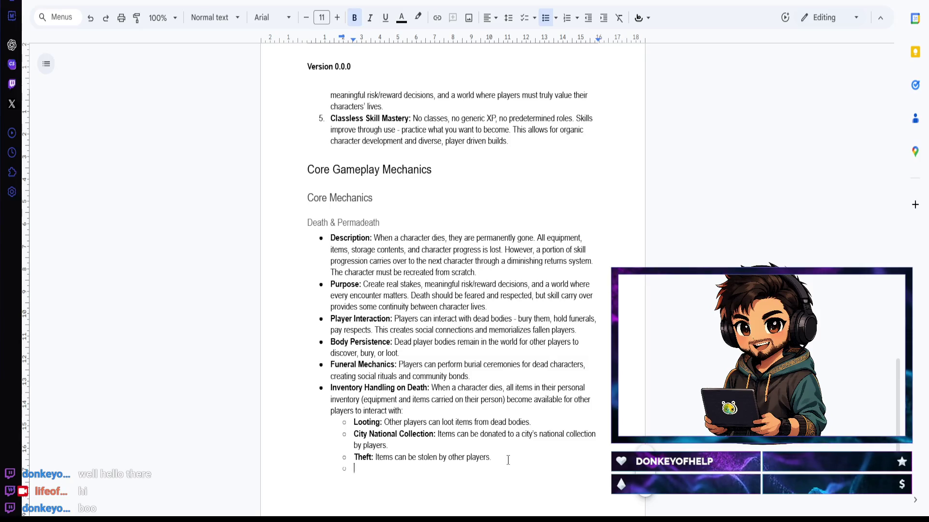
text(Other Interactions:)
key(ctrl+b)
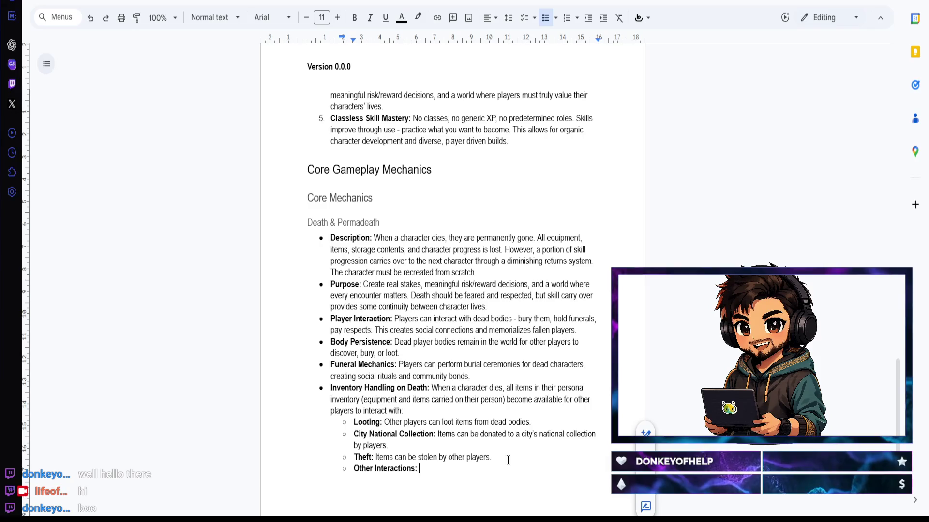
key(BackSpace)
key(BackSpace)
key(BackSpace)
text(layers can)
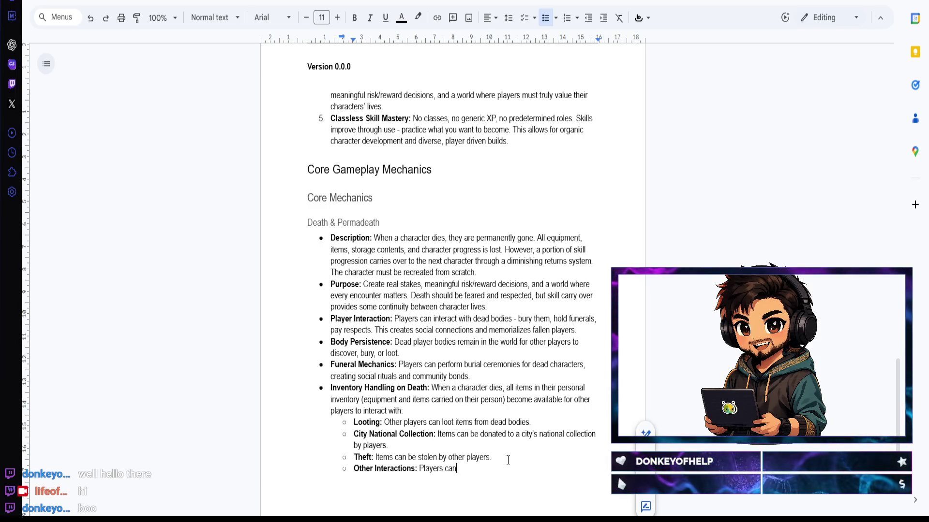
text( interact wi)
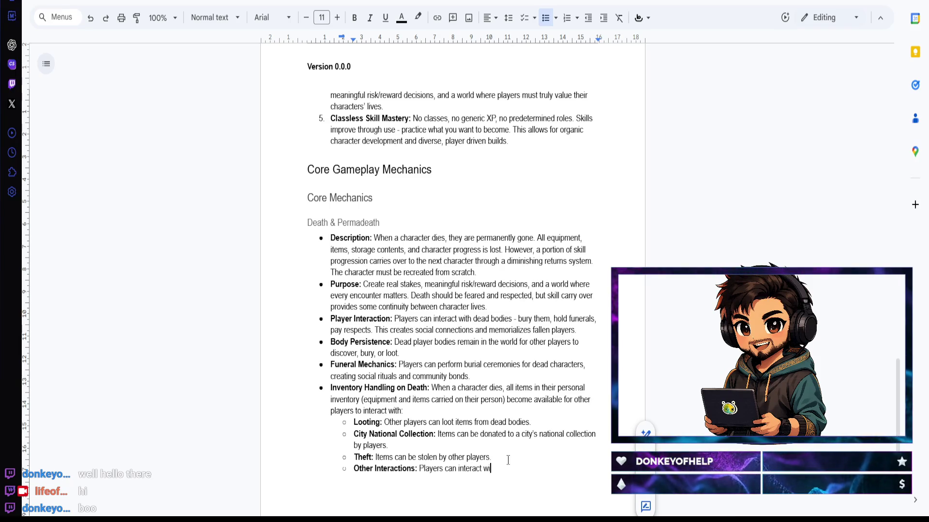
text(th deceased character)
text(s')
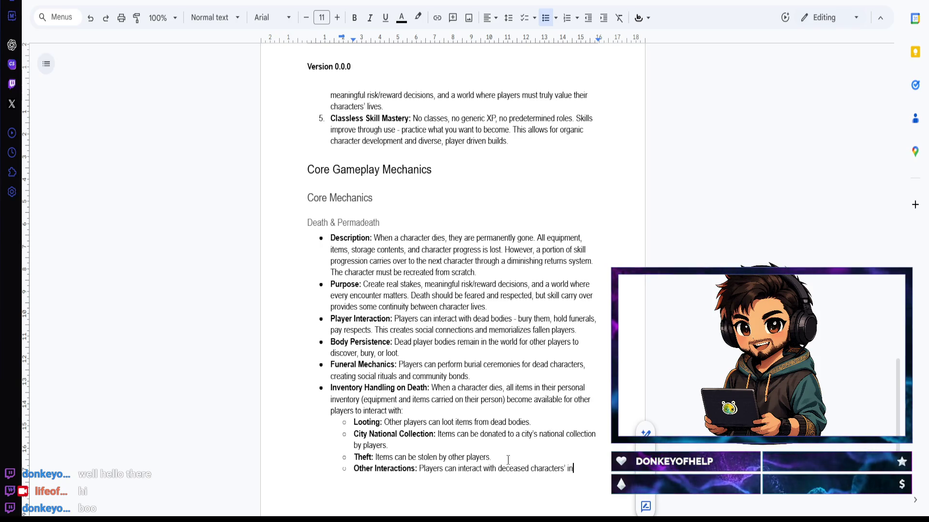
text( ntory )
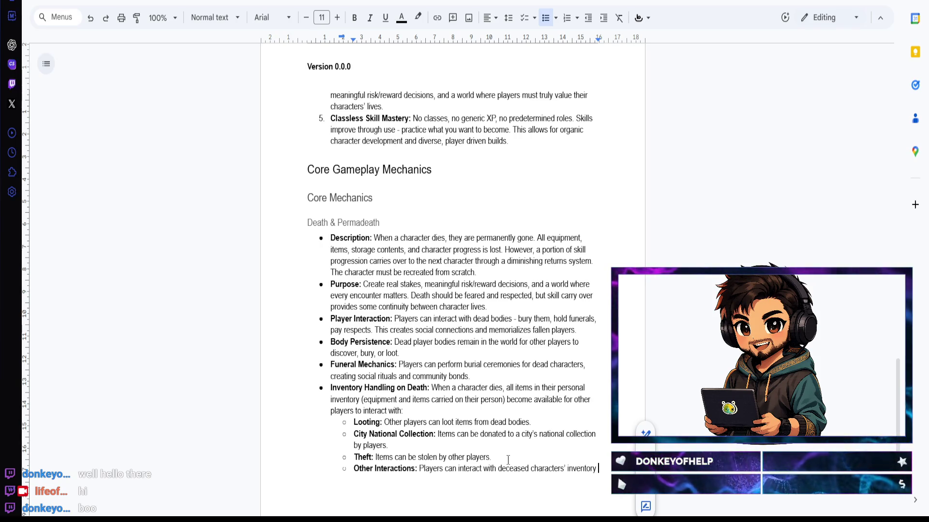
text(items in various ways.)
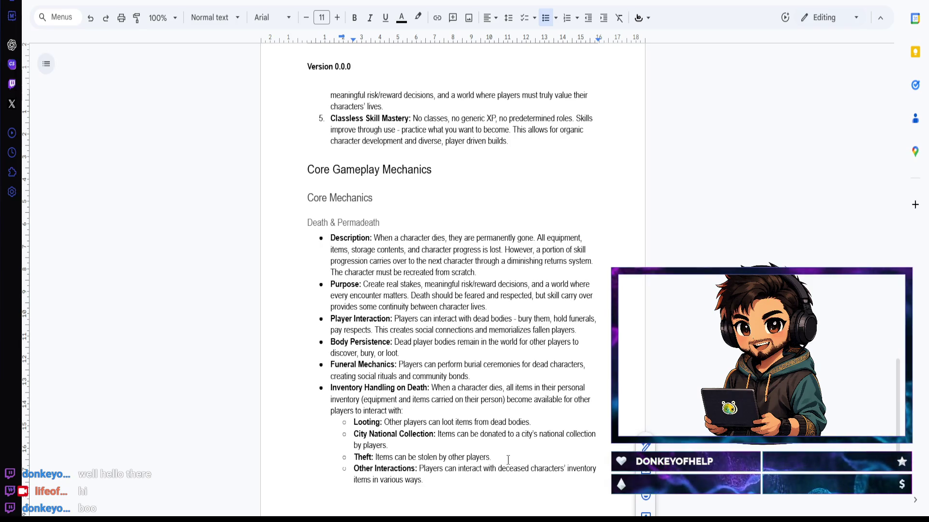
key(Return)
key(shift+Tab)
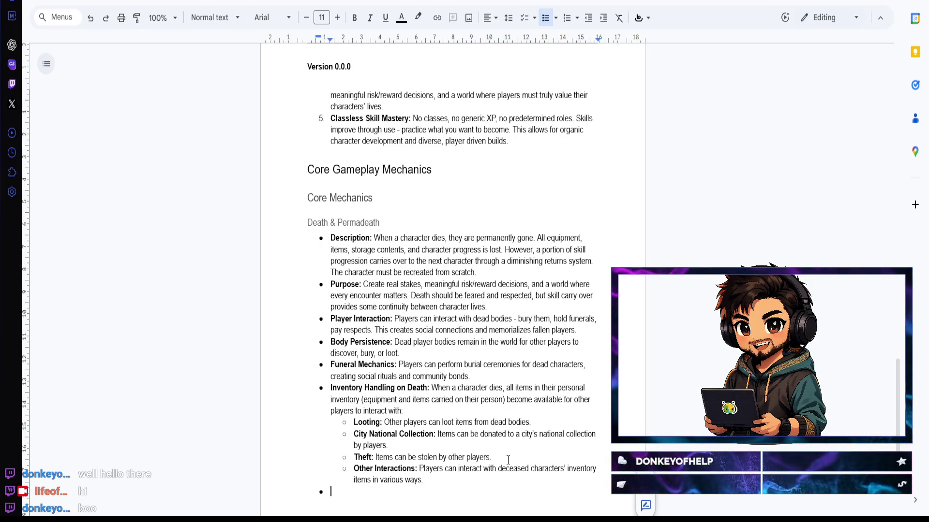
Step: Write a bold 'Storage Inheritance' bullet: storage passes to next of kin or is lost, then begin an empty bullet
key(ctrl+b)
text(Storage)
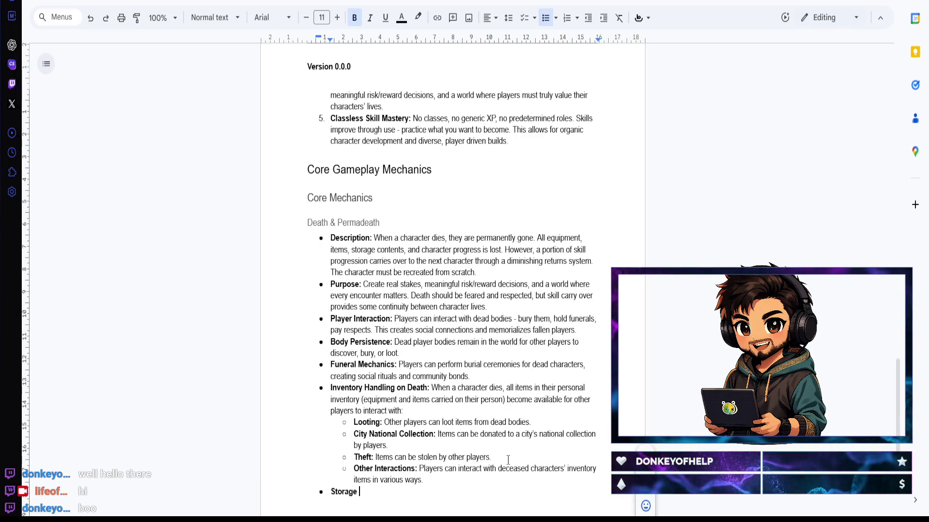
text( Inheritance)
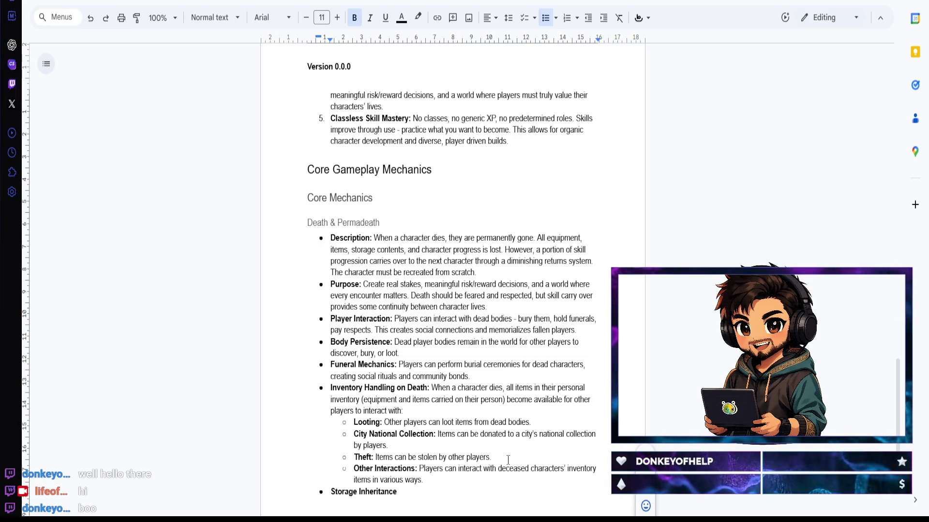
text(:)
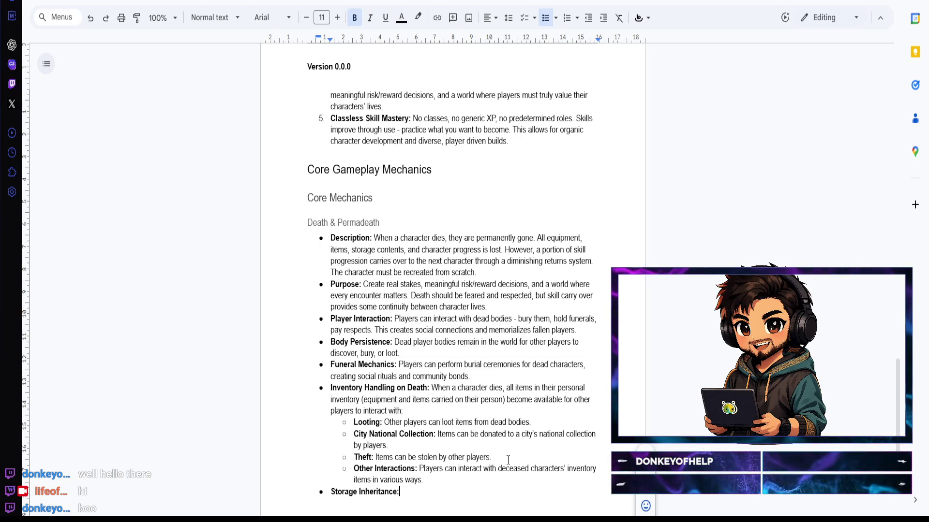
key(ctrl+b)
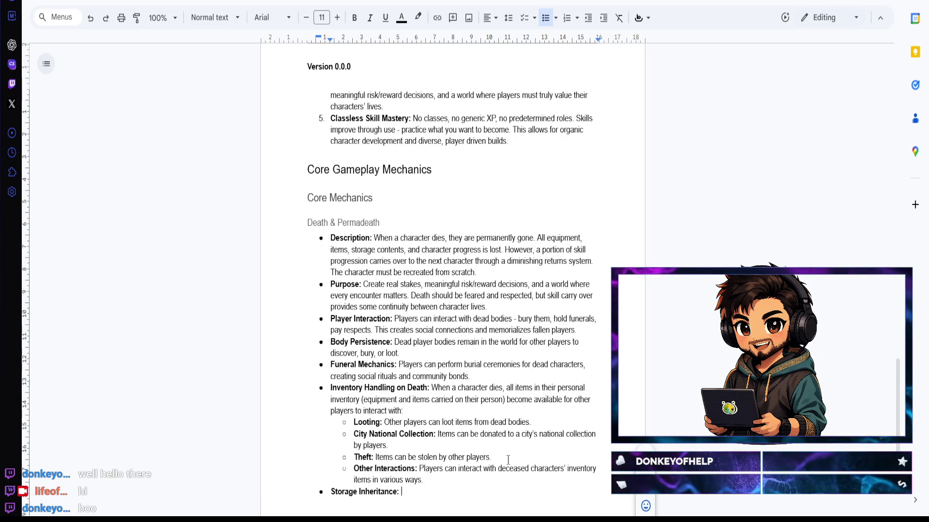
text(When a charac)
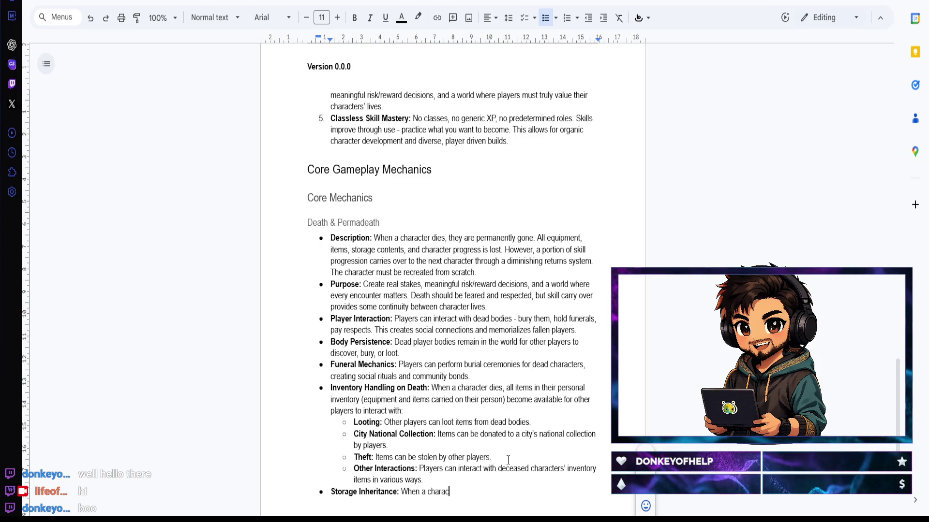
text(ter dies, all contents of their)
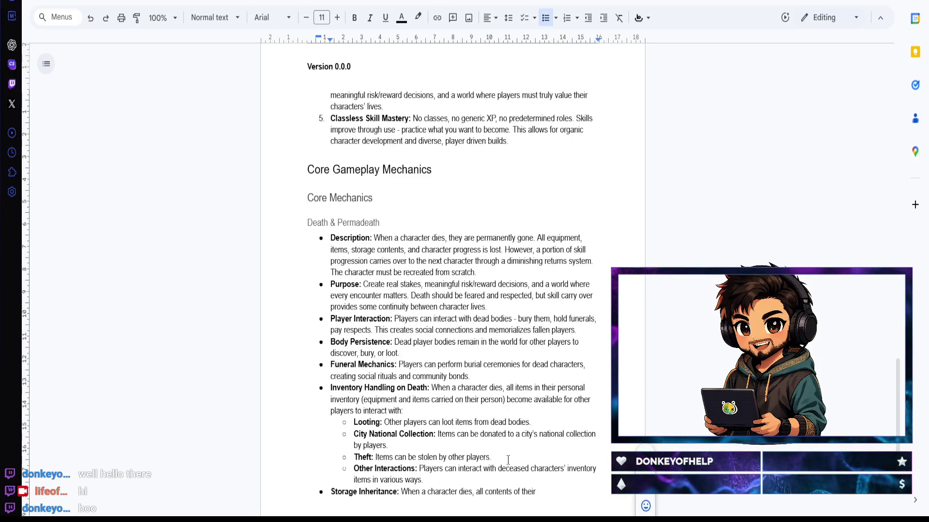
text(st)
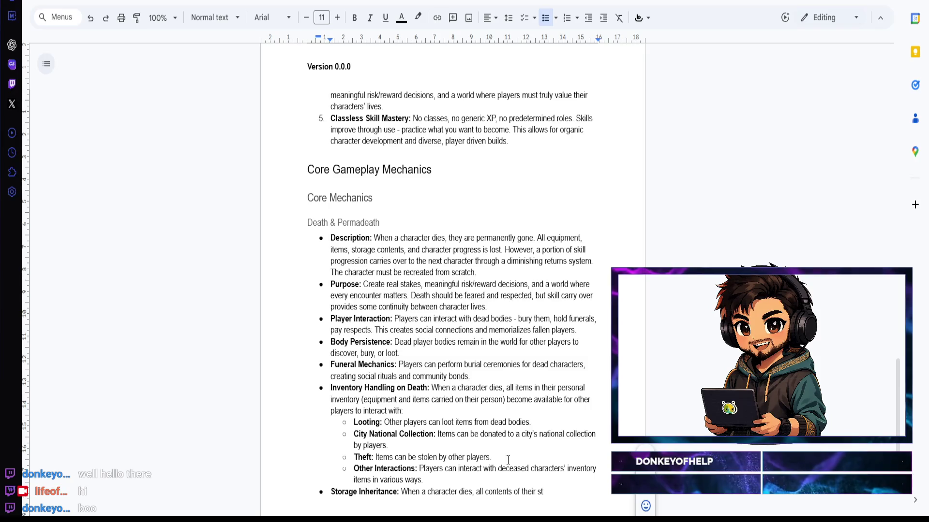
text(orage)
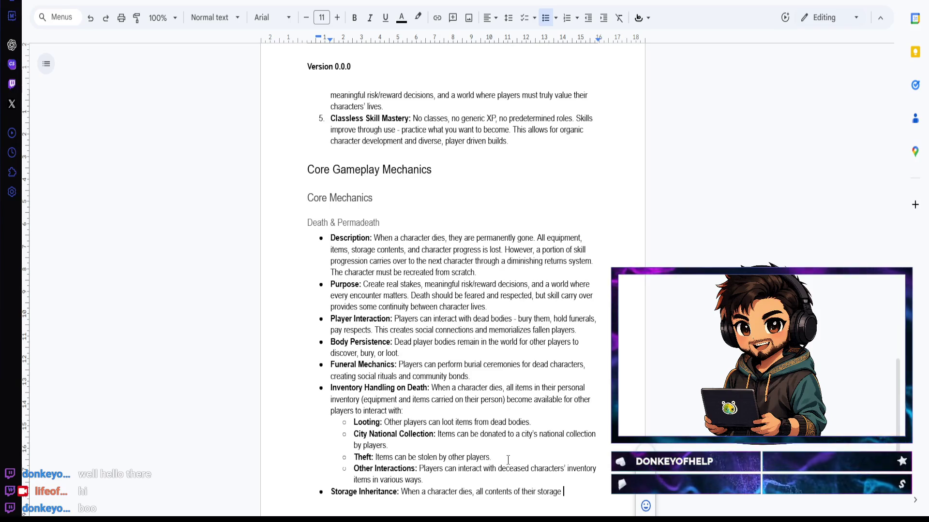
text(systems )
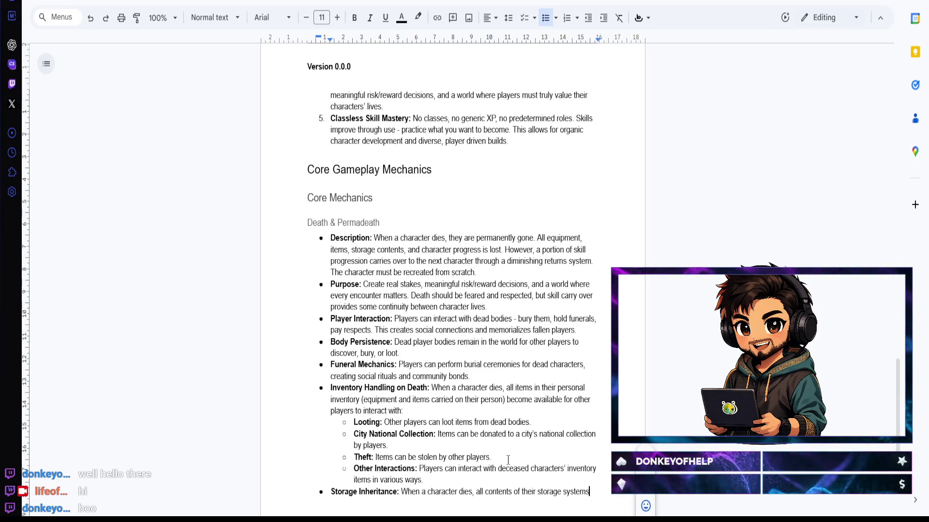
text((bank, stash)
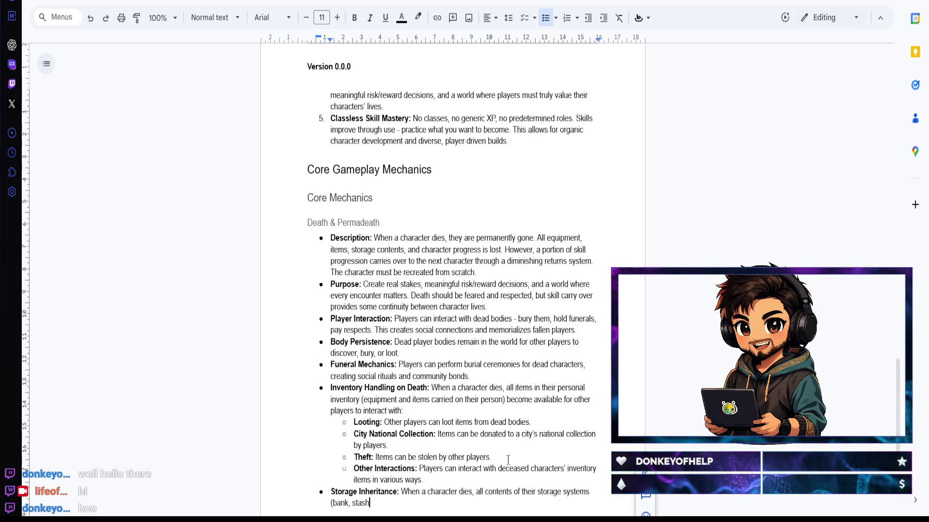
text(, vault) are transferred )
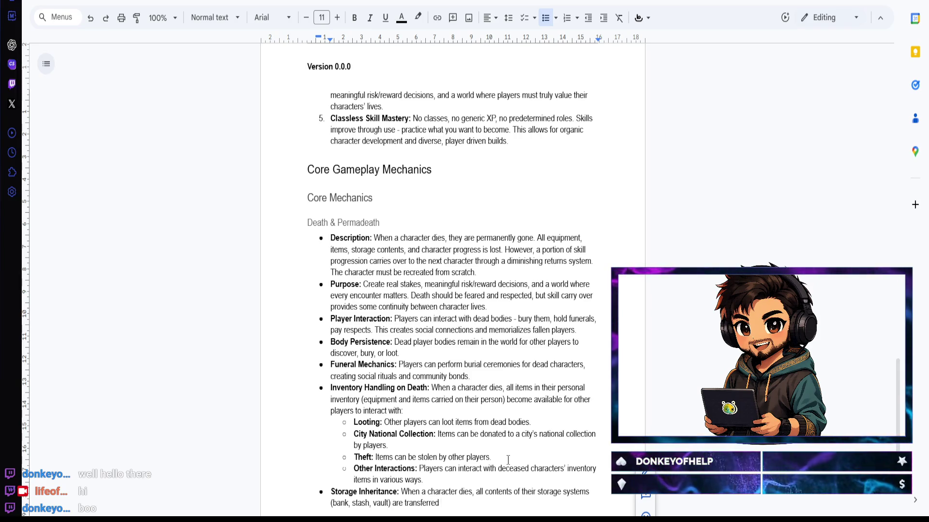
text(to their designated)
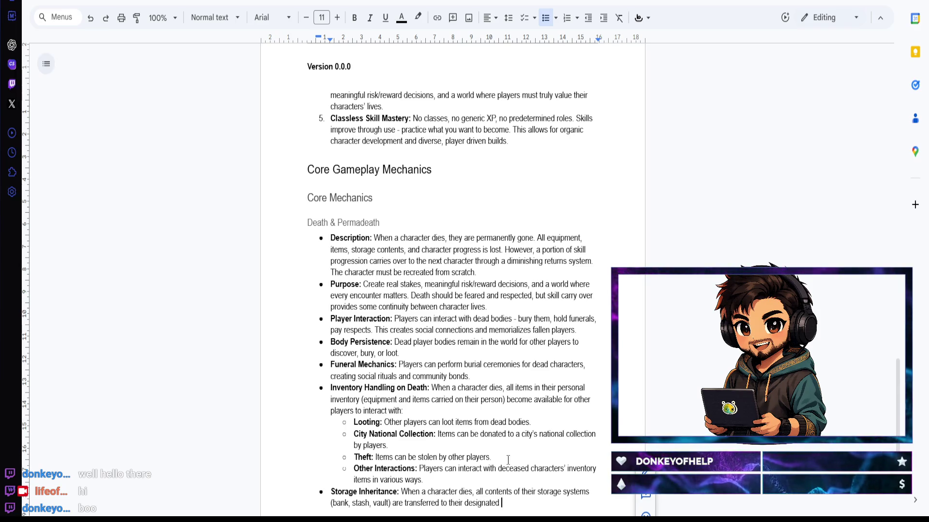
text( next of kin rather than being perm)
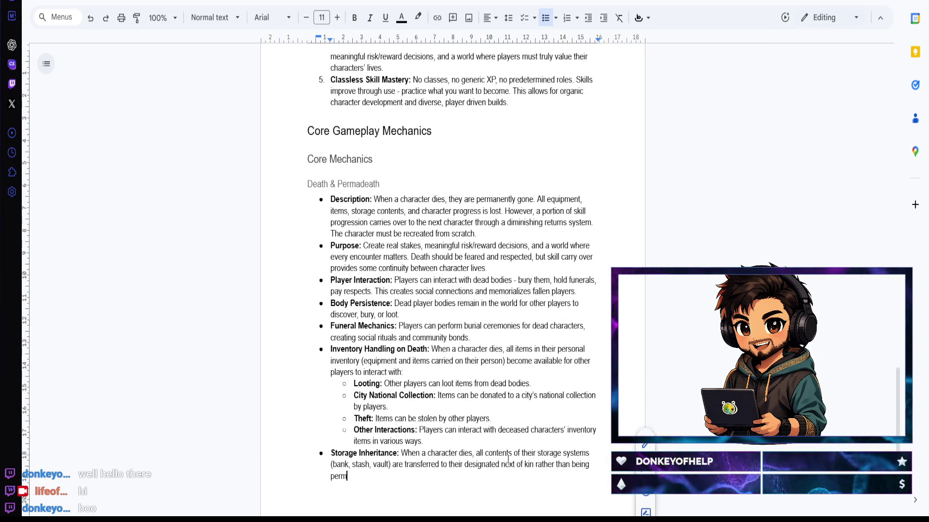
text(anently lost)
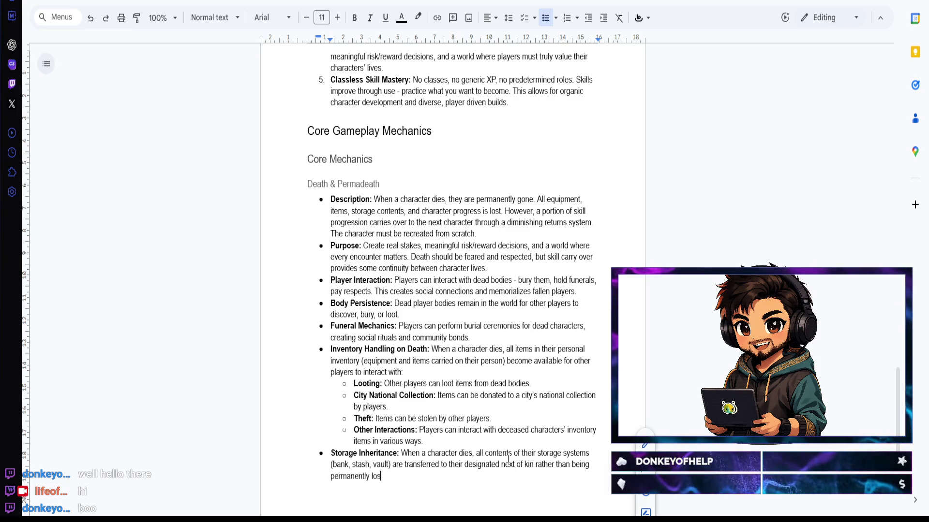
text(. )
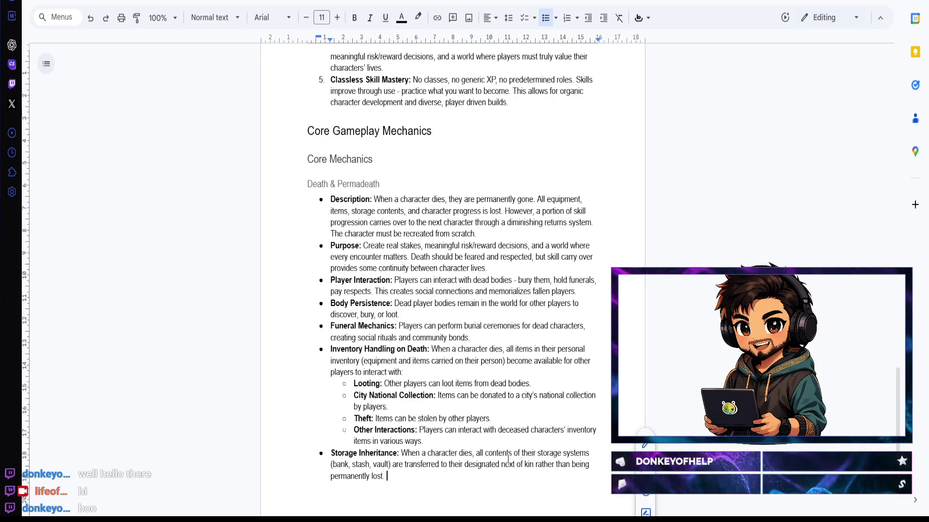
text(If no next of )
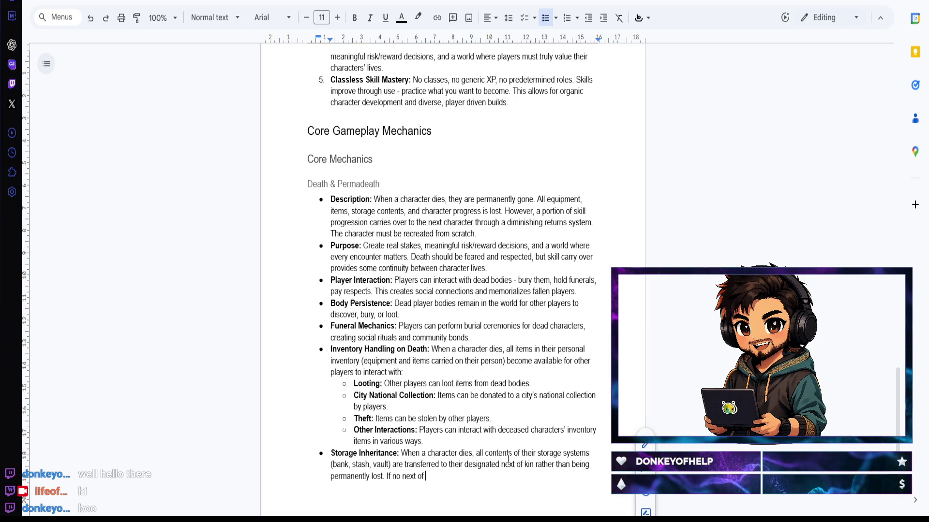
text(kin is designated)
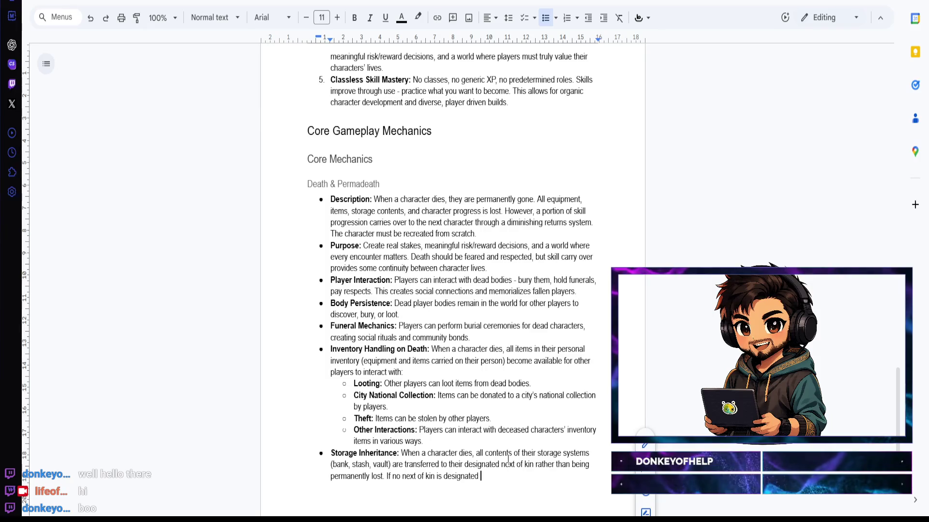
text(, storage co)
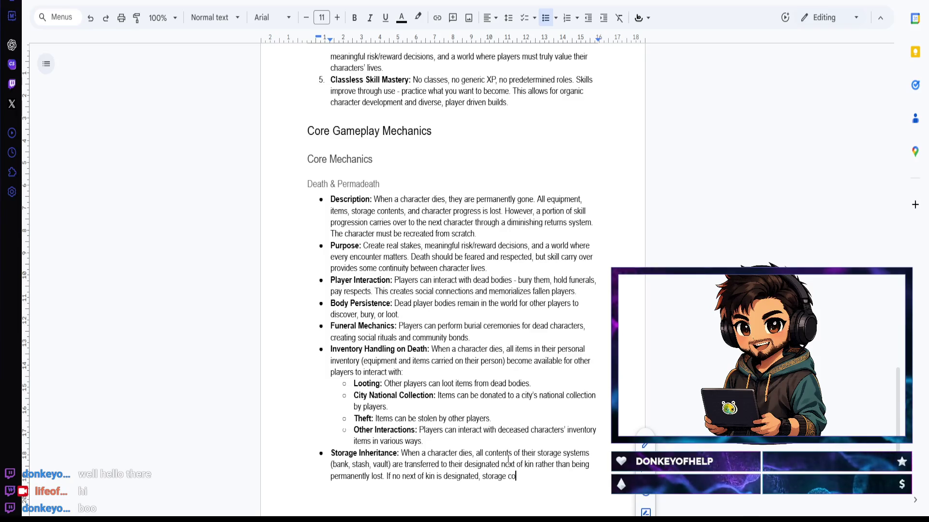
text(ntents are lost.)
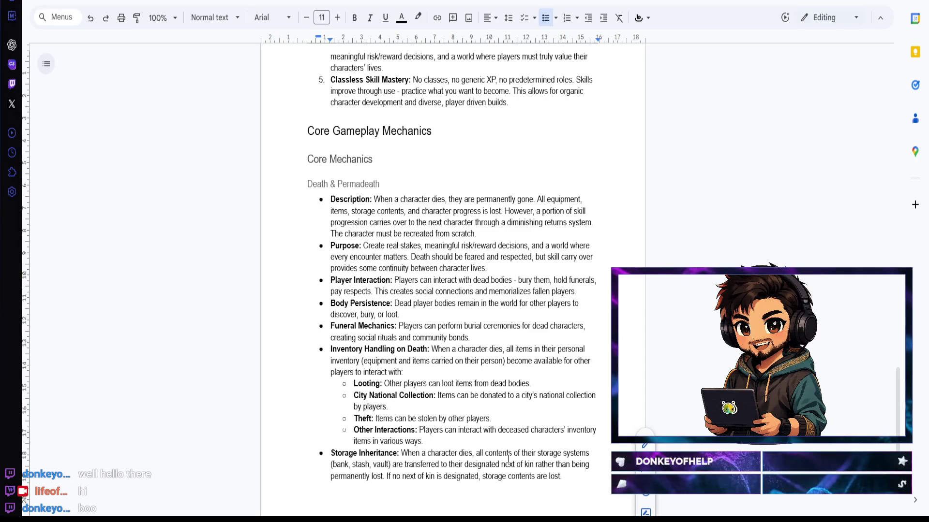
key(Return)
key(Return)
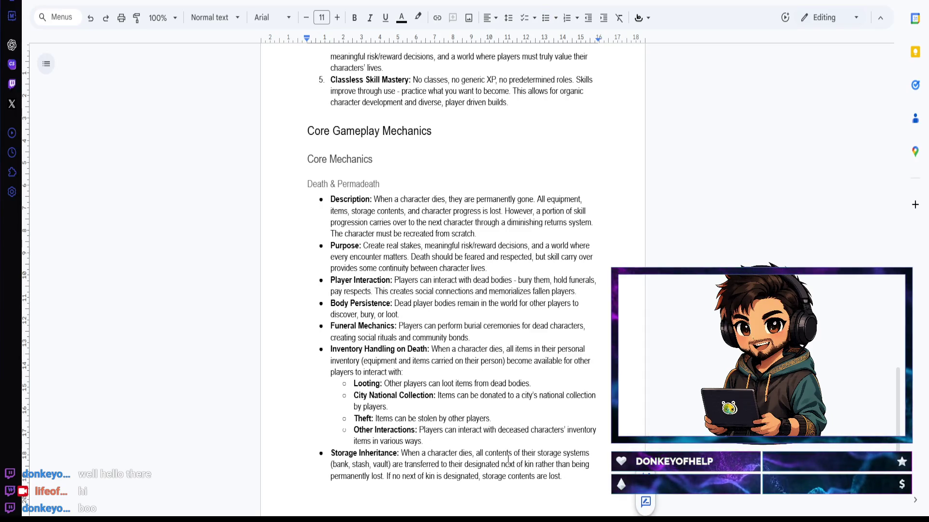
key(ctrl+shift+8)
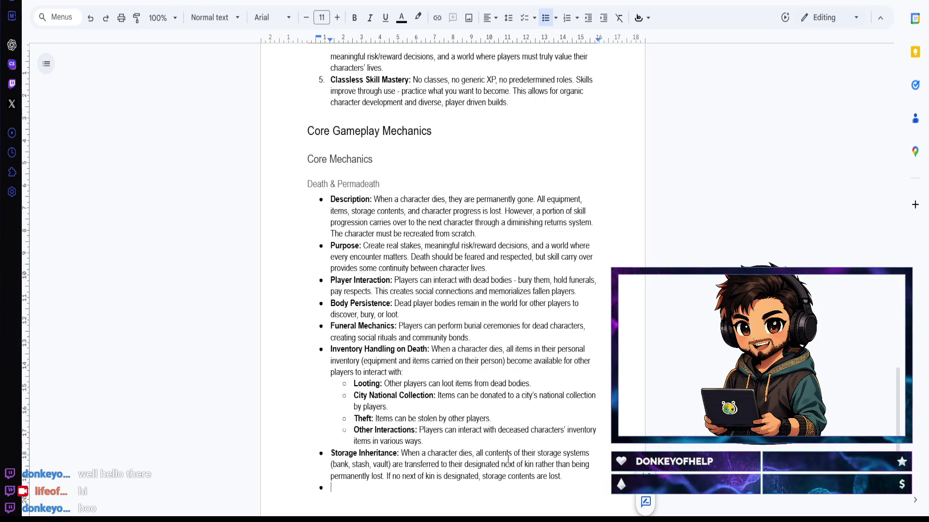
Step: Write a bold 'Next of Kin System' bullet on designating kin from relationships, with a bold-labelled sub-bullet started
key(ctrl+b)
text(Ne)
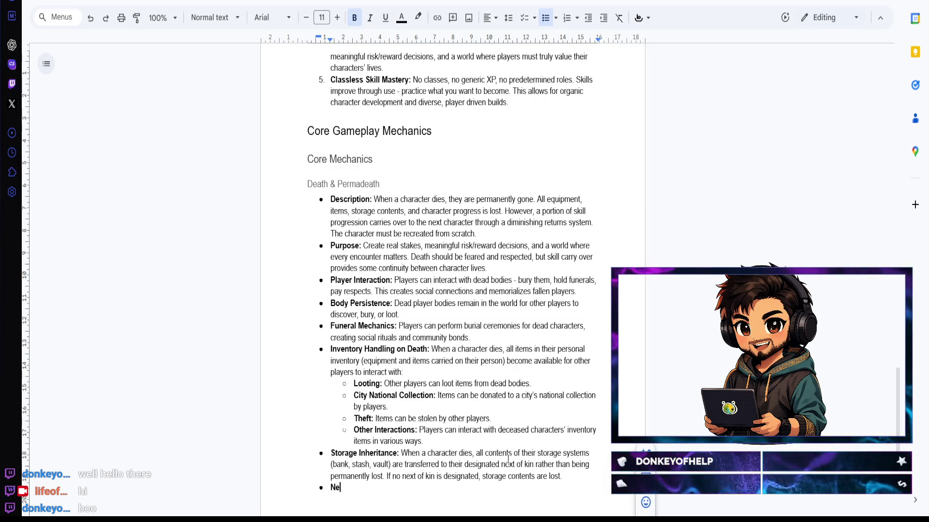
text(xt of Kin )
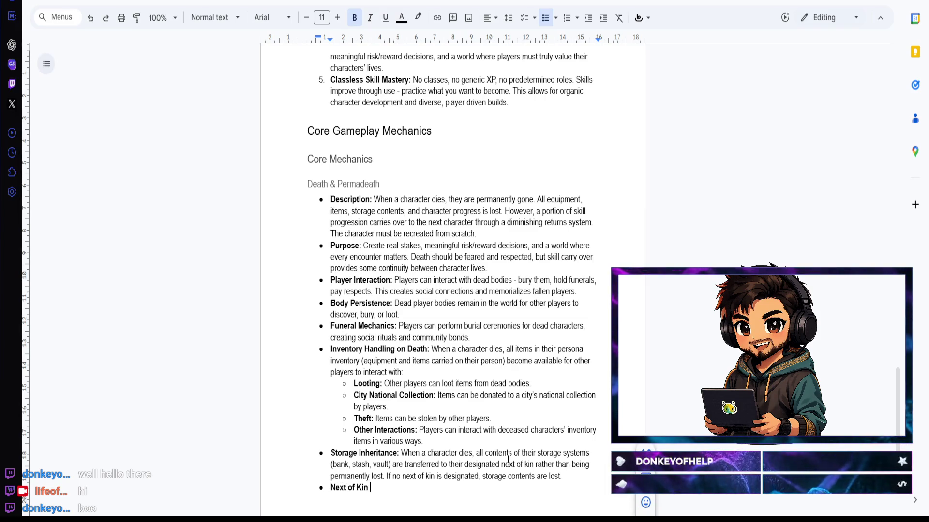
text(System:)
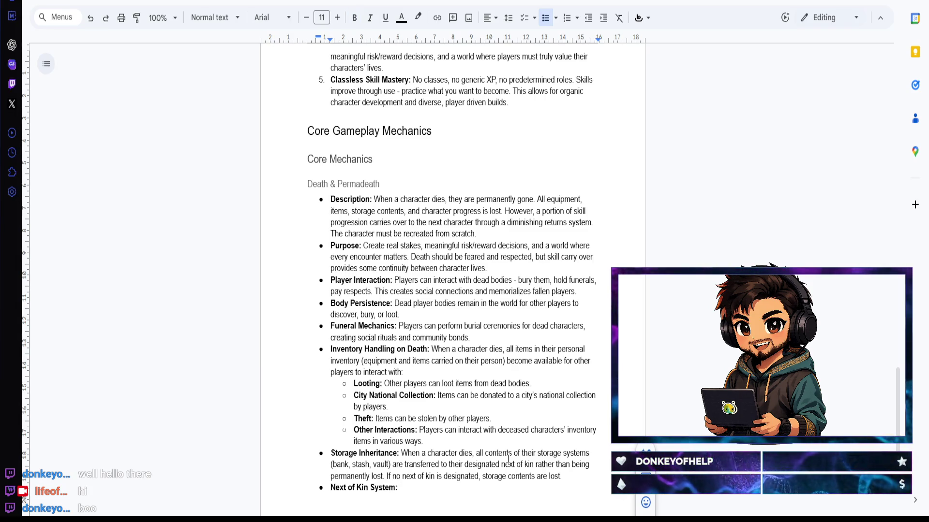
text( Players can designate )
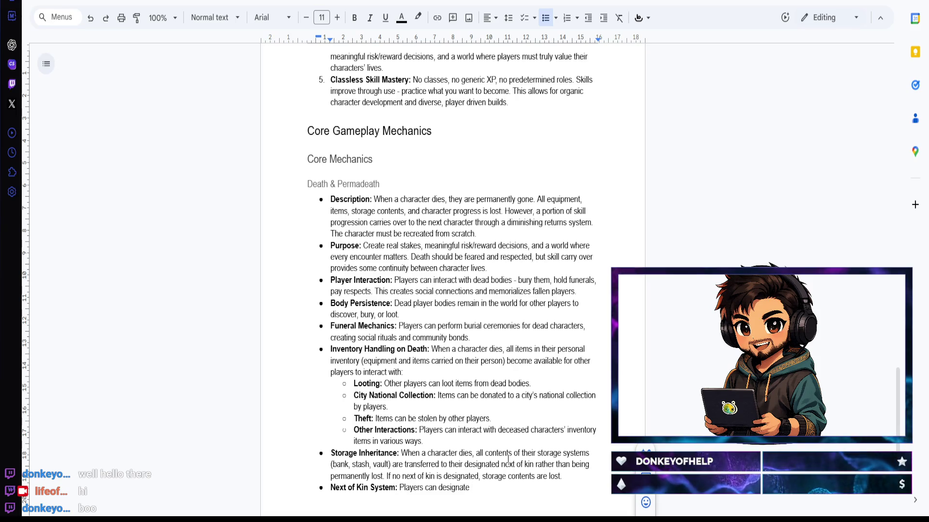
text(next of kin )
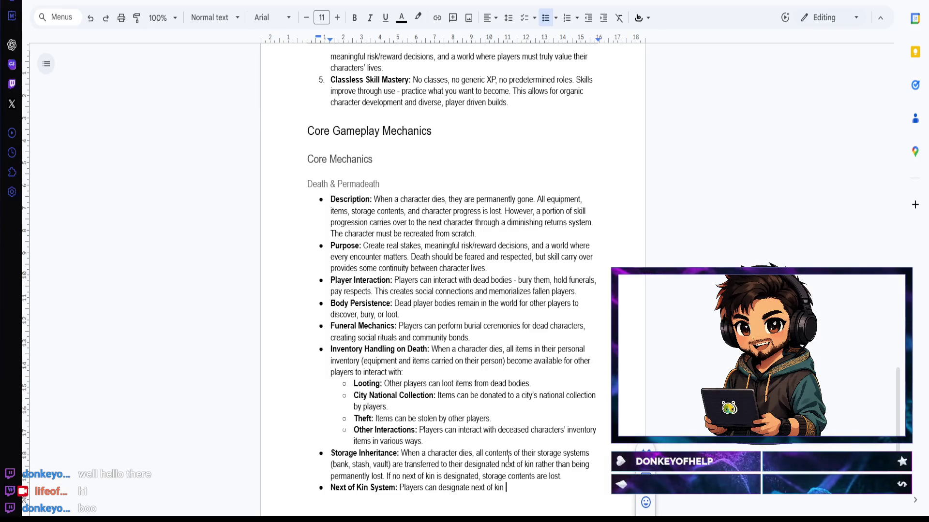
text(fro)
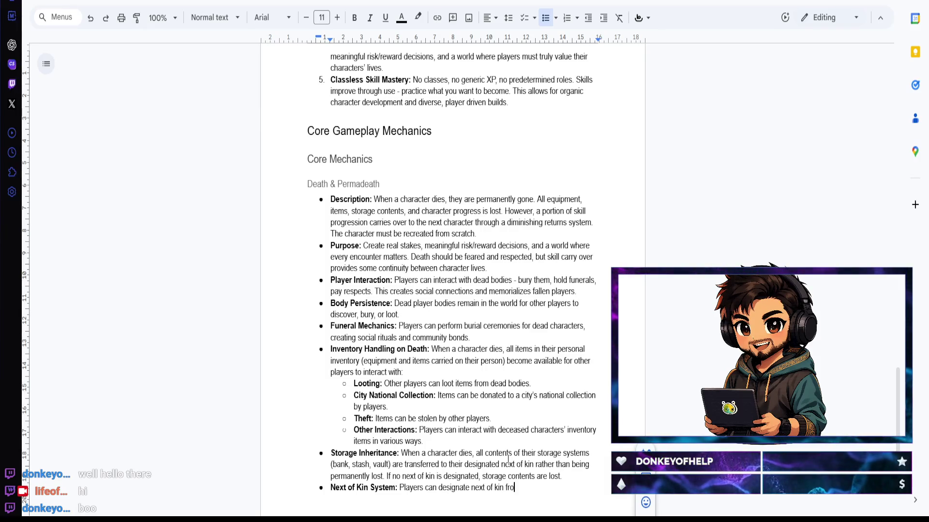
text(m their relationship)
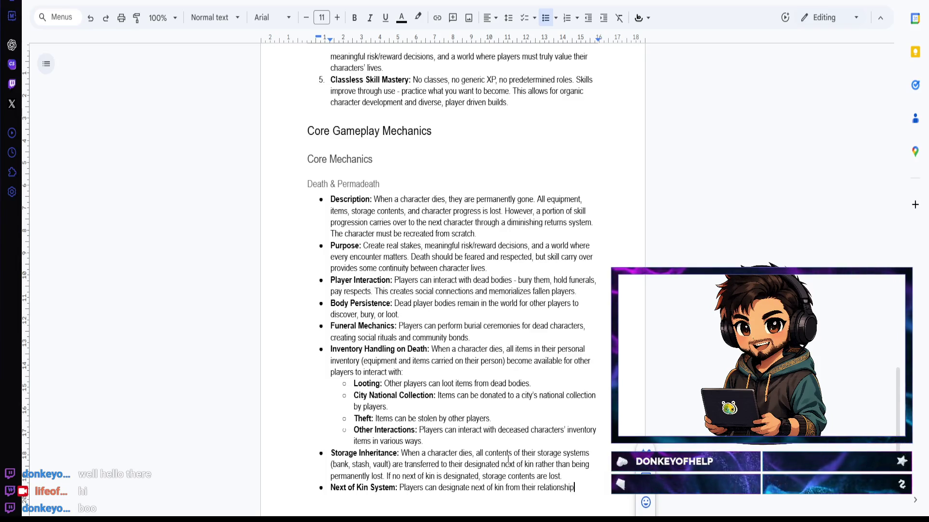
text(s:)
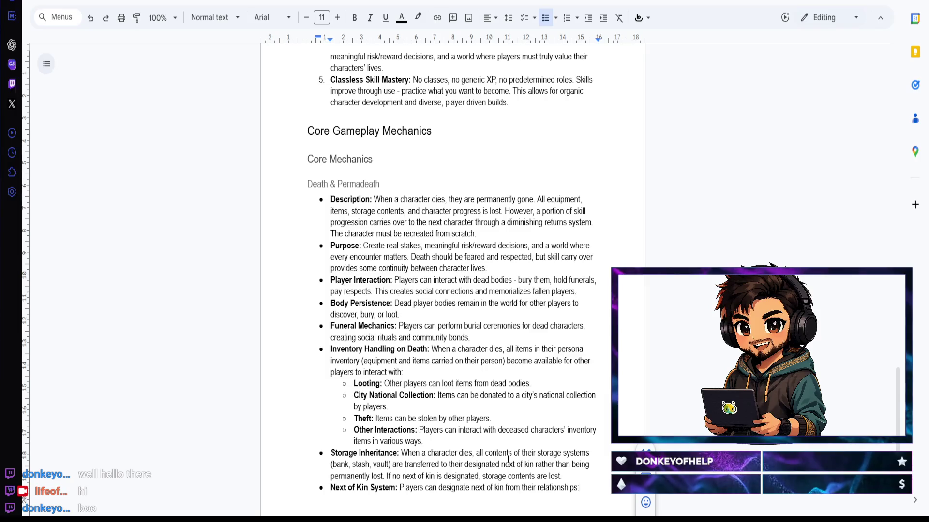
key(Return)
key(Tab)
key(ctrl+b)
text(Player )
text(Spouse:)
Step: Describe Player Spouse: pair-bonded players can name their player spouse as next of kin, then start a sub-bullet
key(ctrl+b)
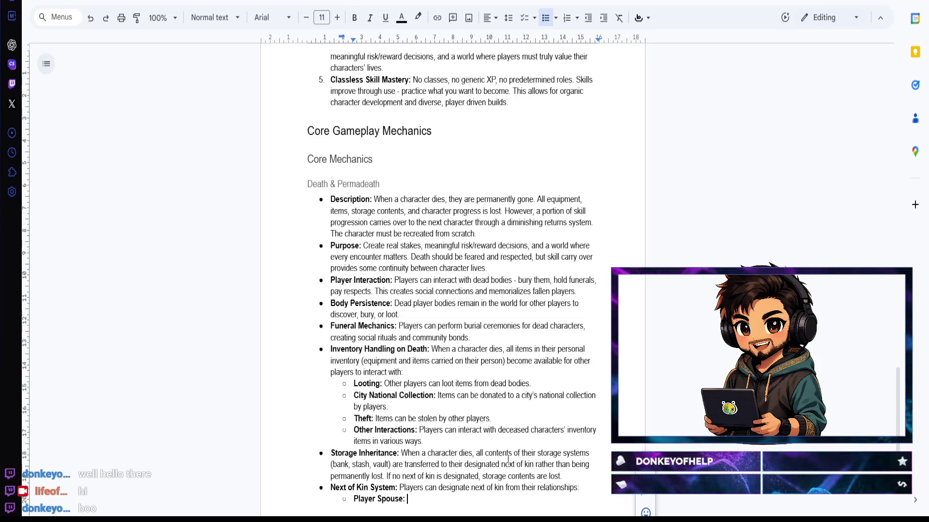
scroll(507, 458, down, 1)
scroll(477, 384, down, 4)
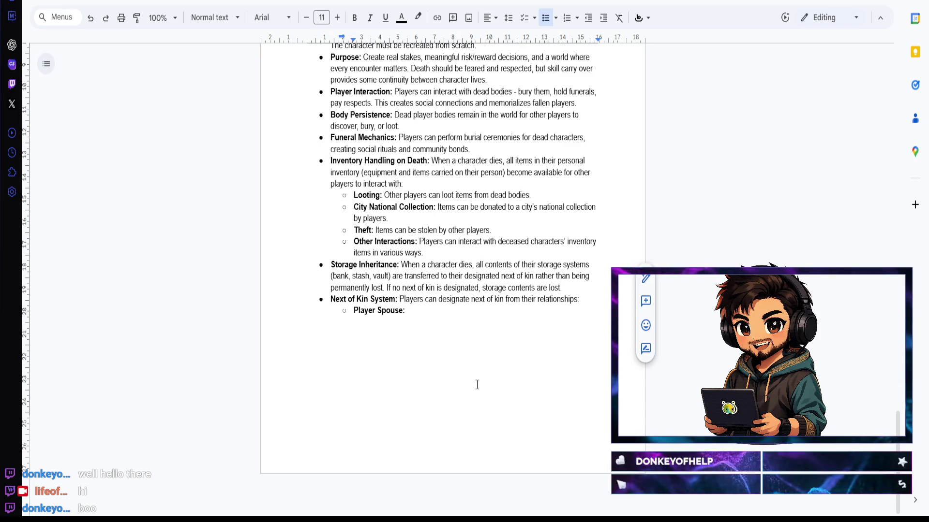
text(Players )
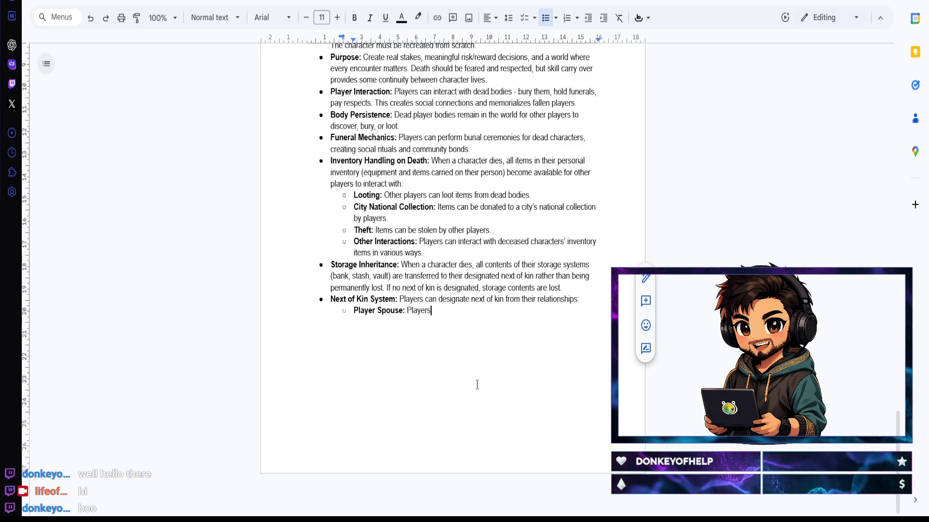
text(in pair bonds)
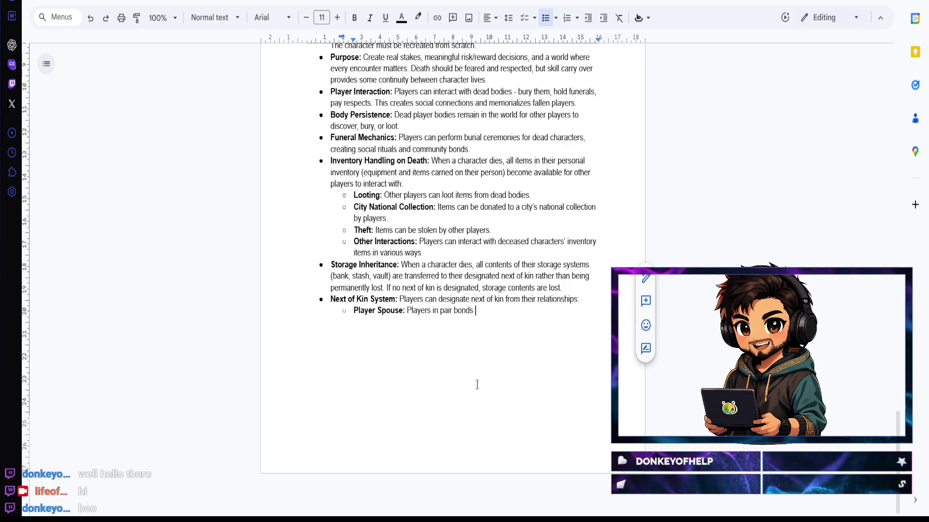
text( with)
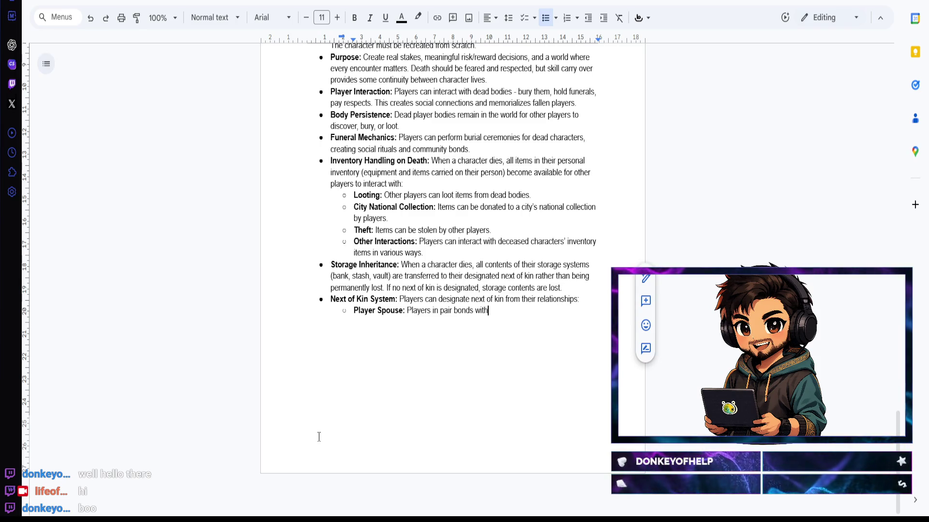
text(ofher players)
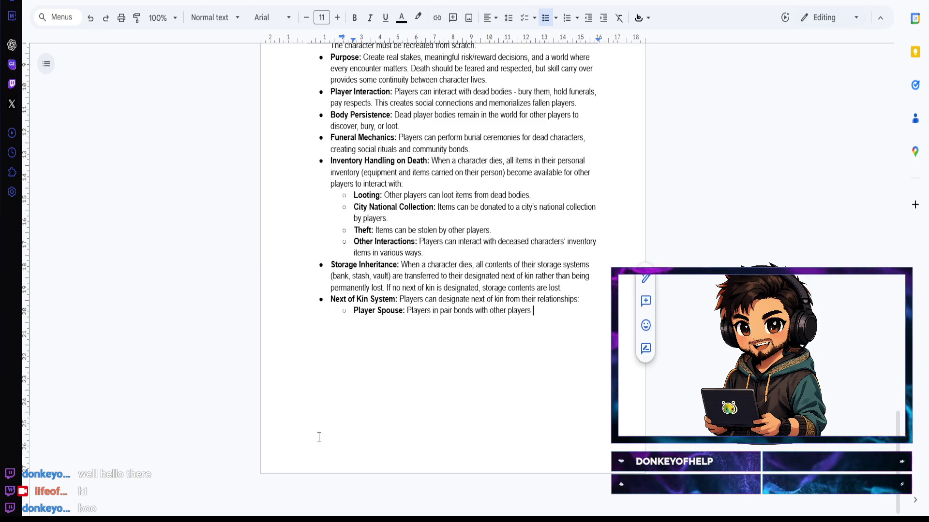
text(can designate thei)
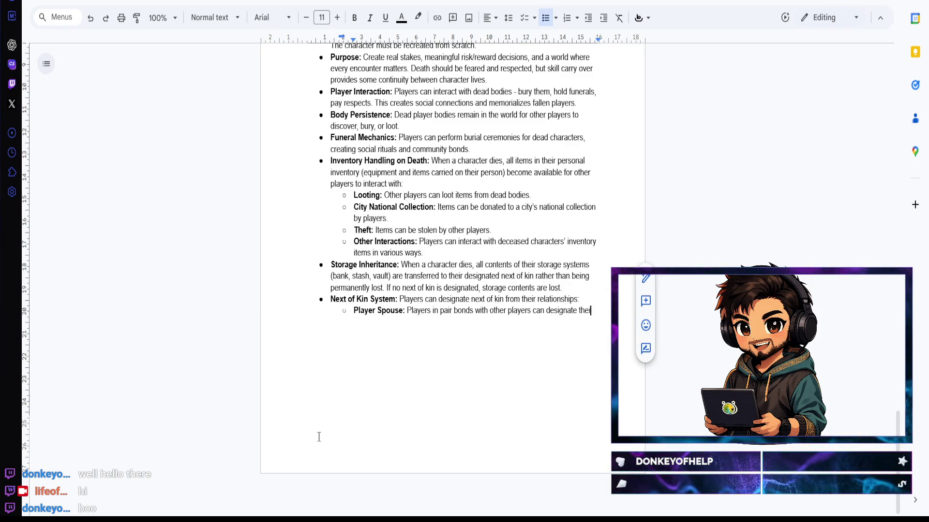
text(r player sp)
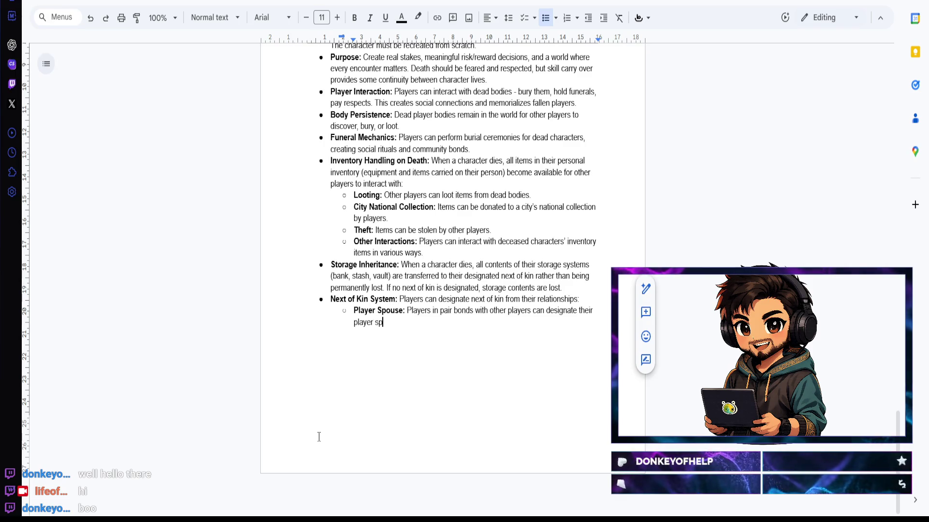
text(ouse as n)
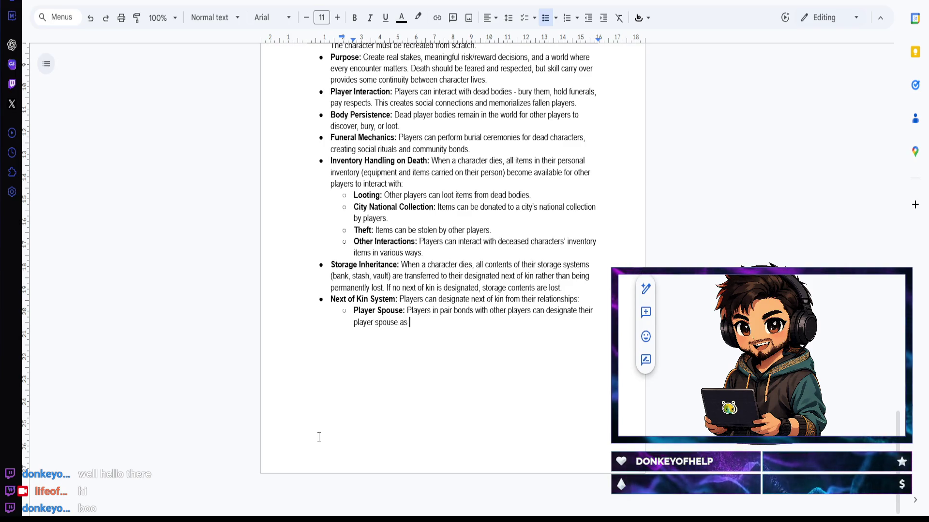
text(ext o)
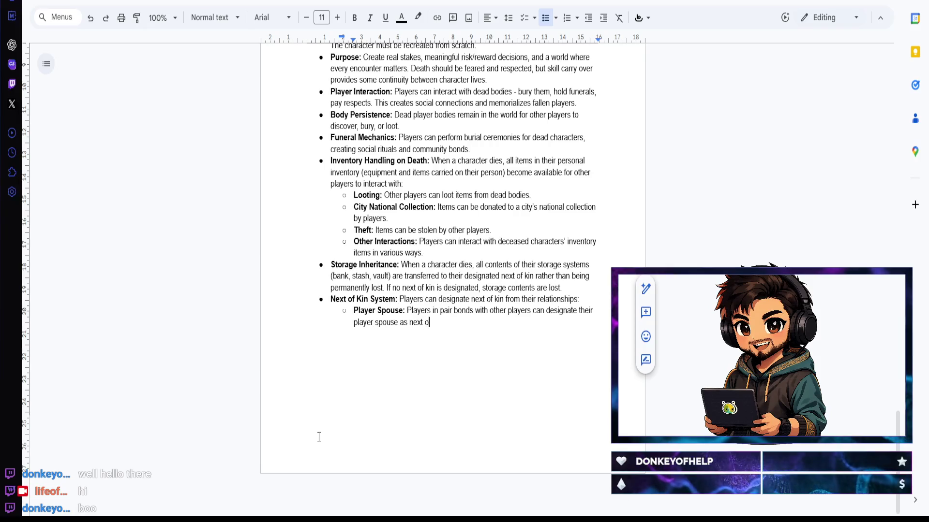
text(f kin.)
key(Return)
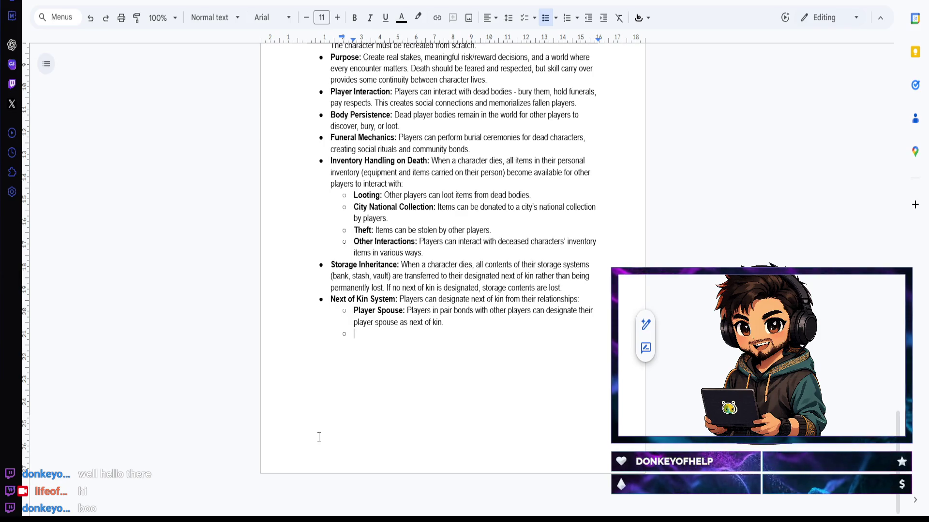
Step: Add a bold 'NPC Spouse' sub-point: players pair-bonded with NPCs can name the NPC spouse as next of kin
key(ctrl+b)
text(NPC Spo)
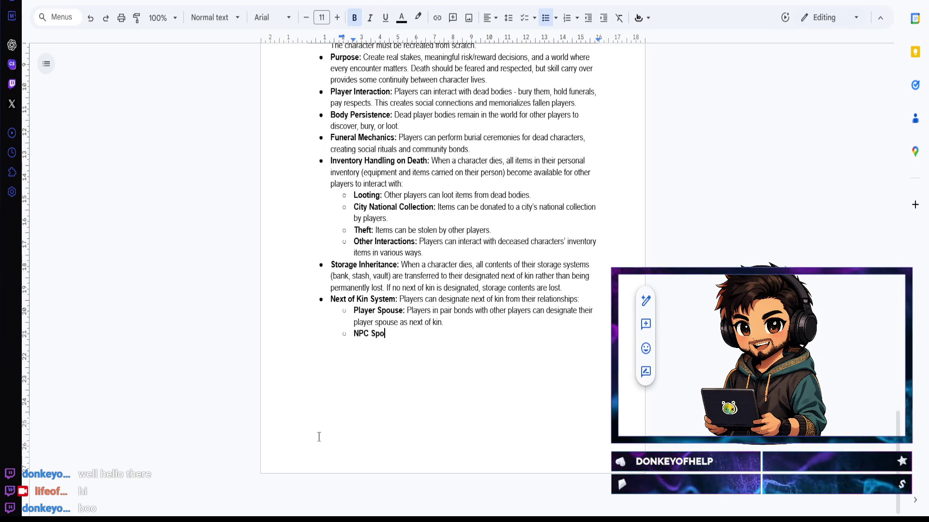
text(use:)
key(ctrl+b)
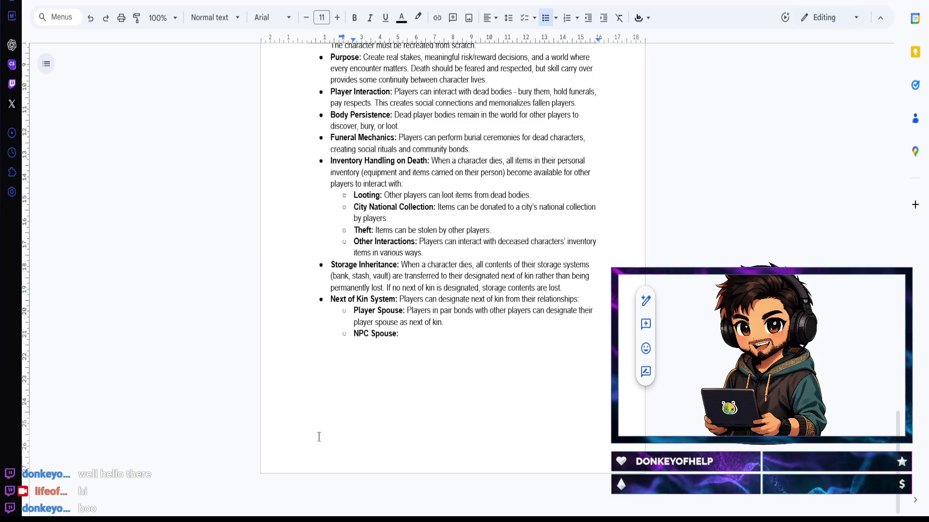
text( Players)
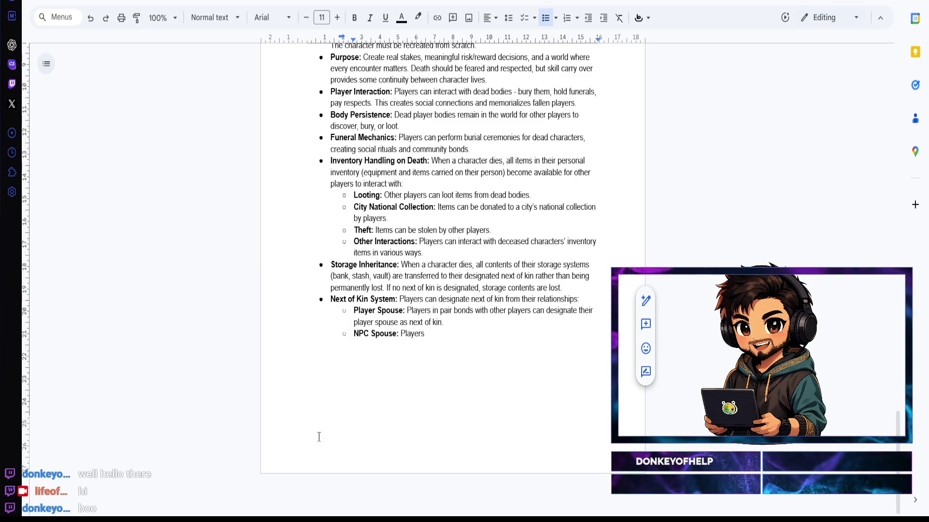
text( in pair bonds with NPCs )
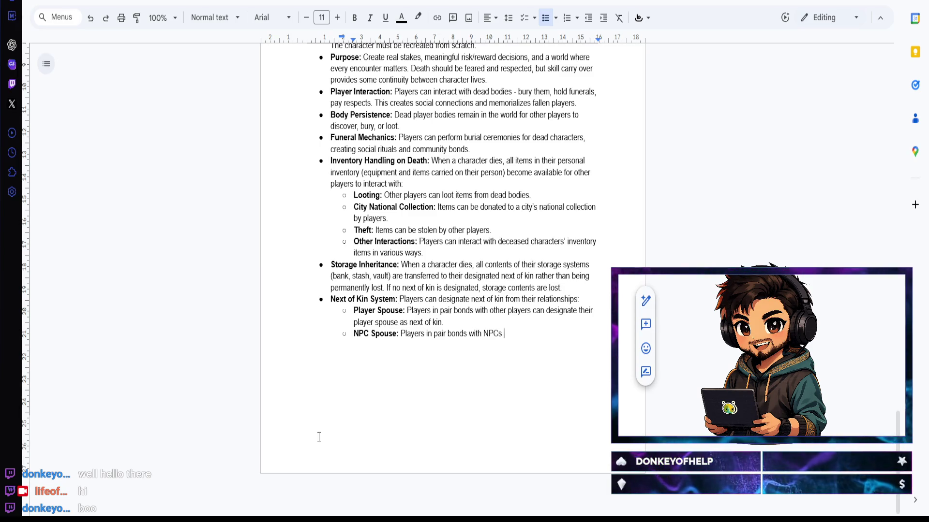
text(can designate )
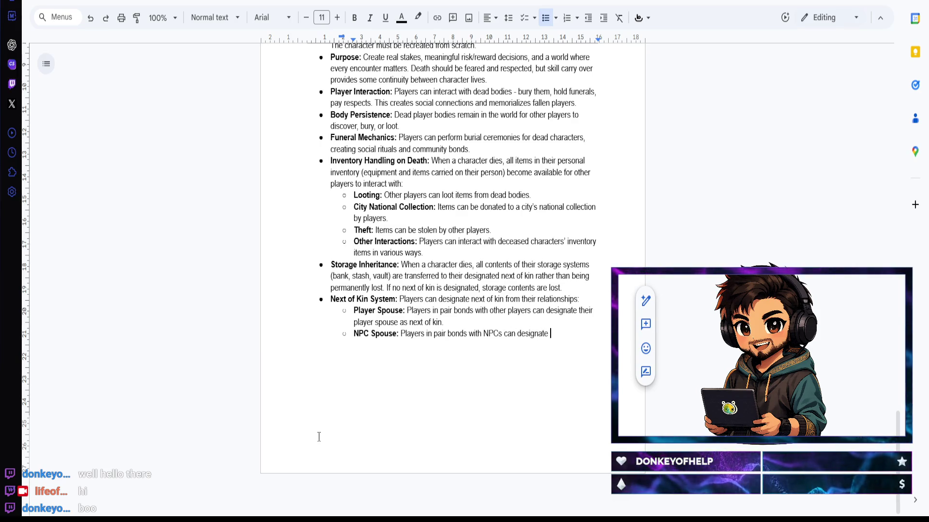
text(their )
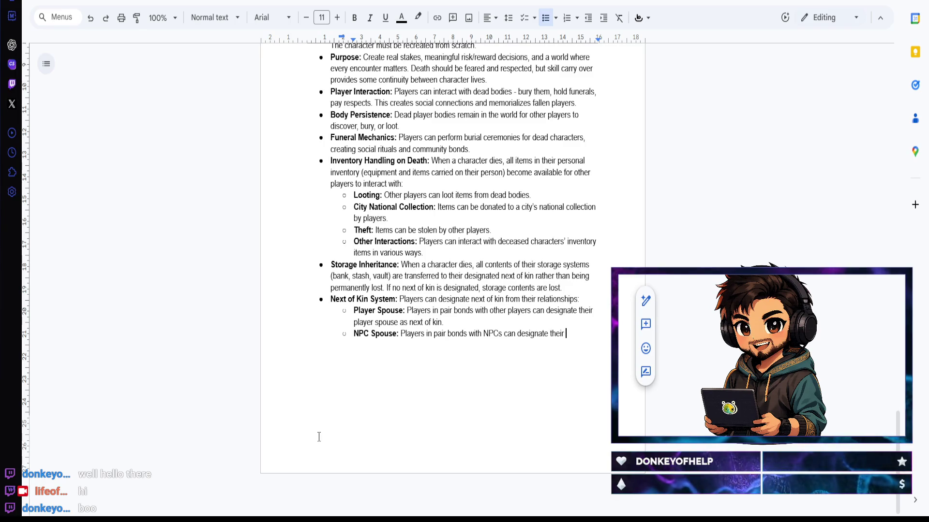
text(NPC spouse as next of kin)
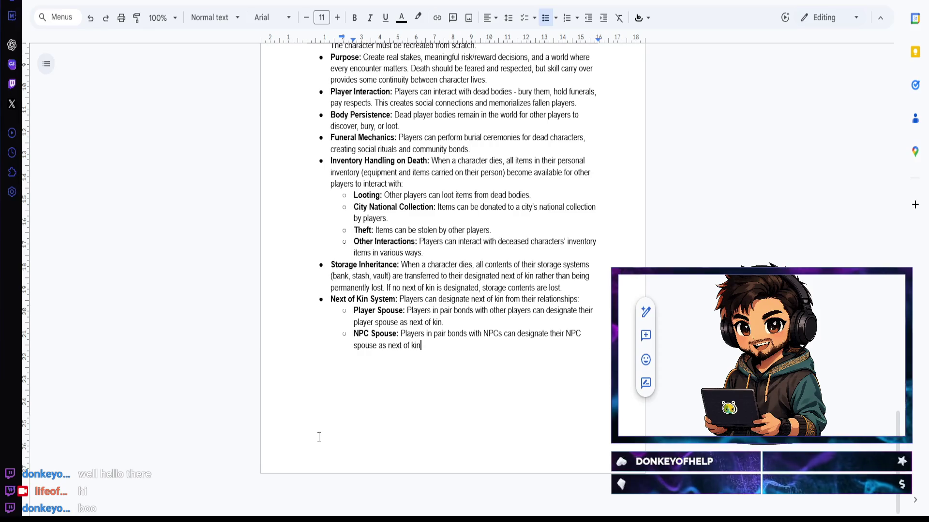
key(Return)
key(ctrl+b)
text(Sired NPC)
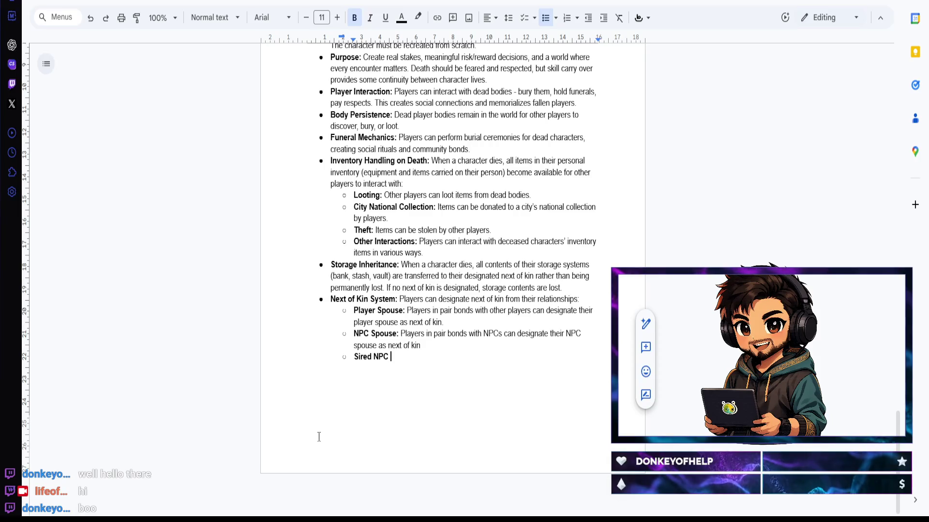
text( Child:)
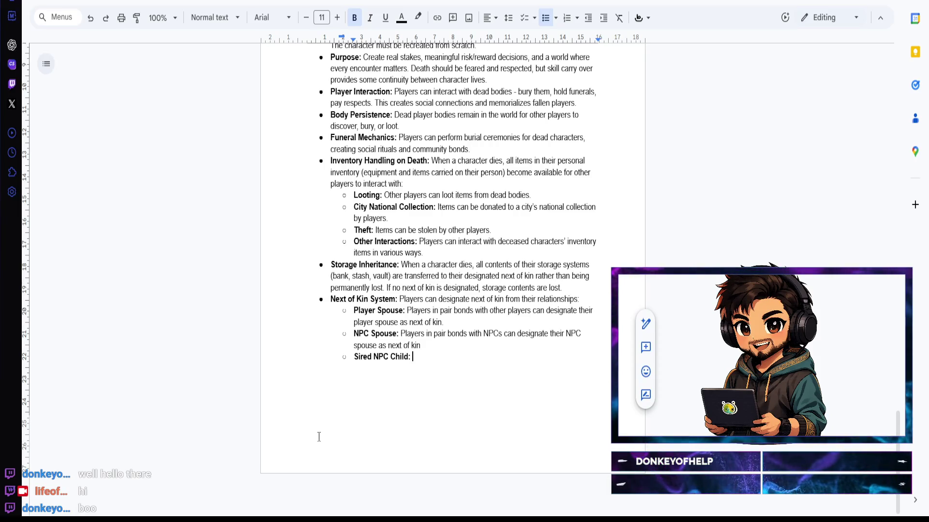
Step: Add a 'Sired NPC Child' sub-point: players can name their procreated NPC child as next of kin
key(ctrl+b)
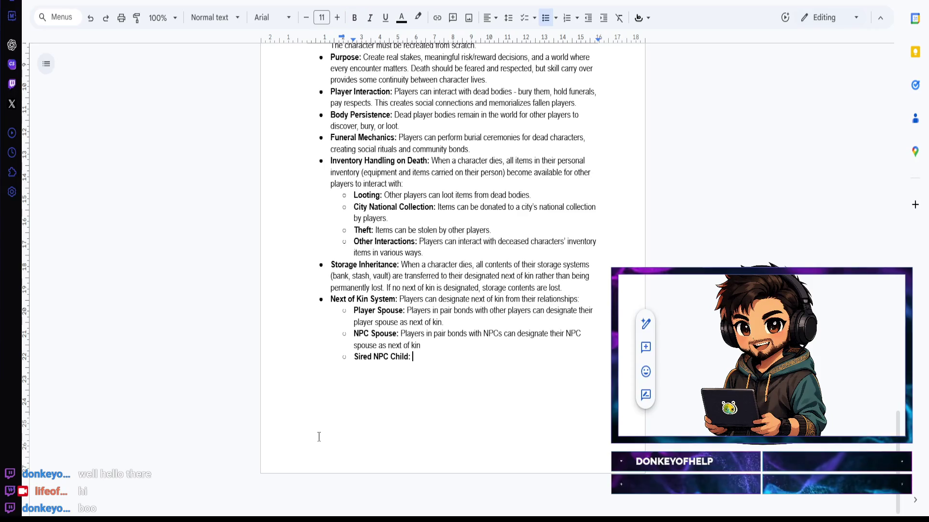
text(Players who have sired NPC )
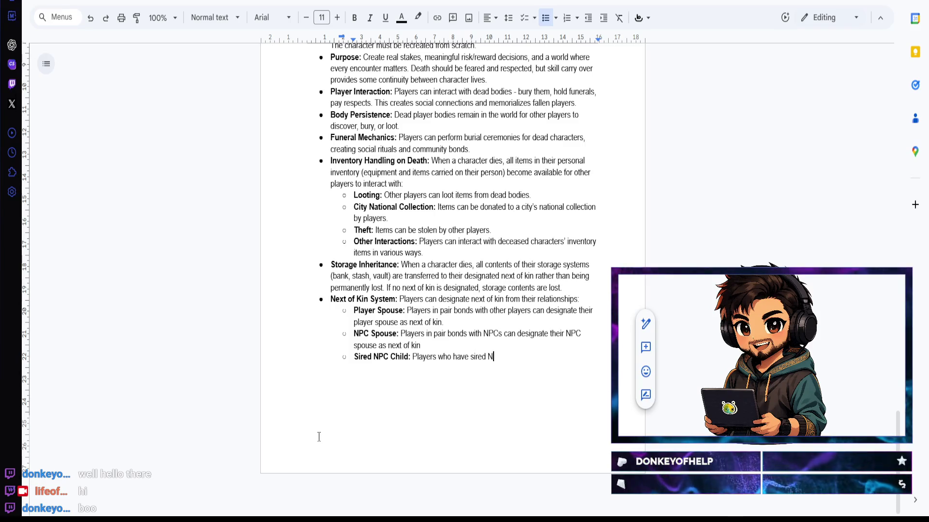
text(children through procr)
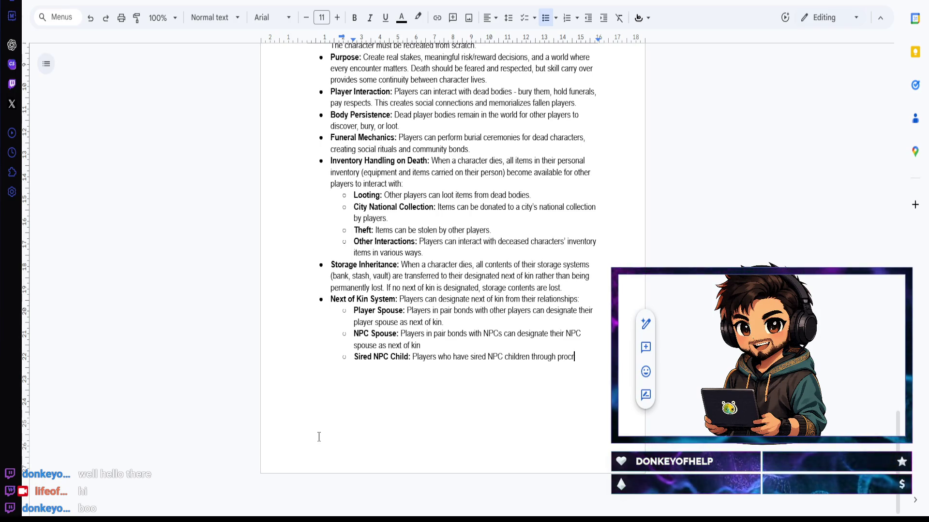
text(eation can designate their NPC child as)
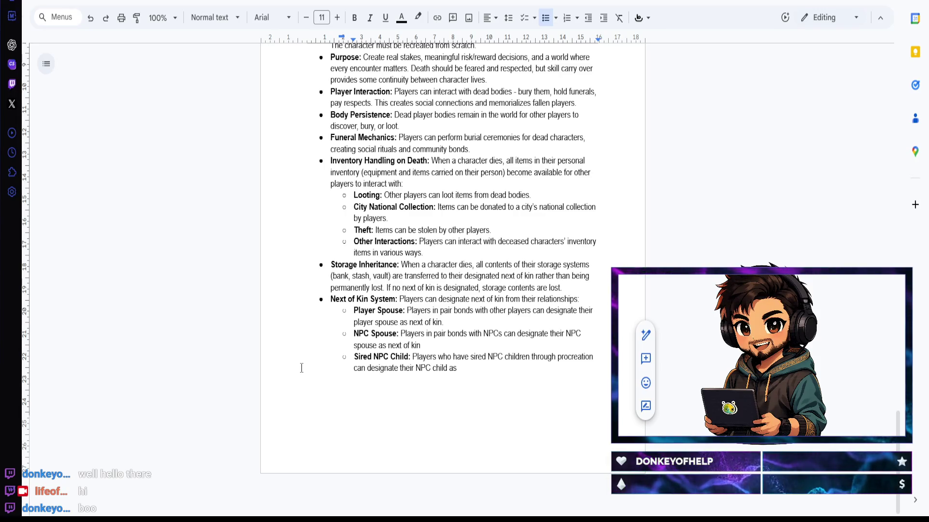
text(next of k)
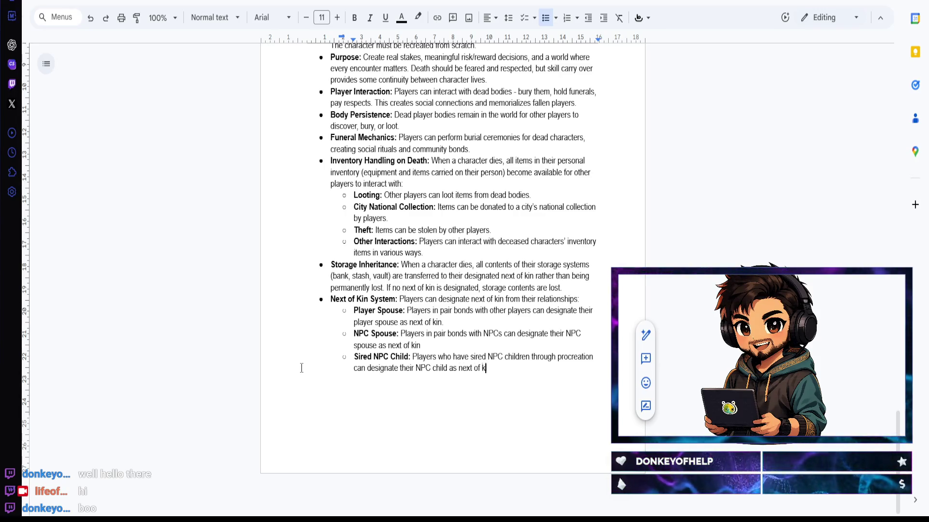
text(in.)
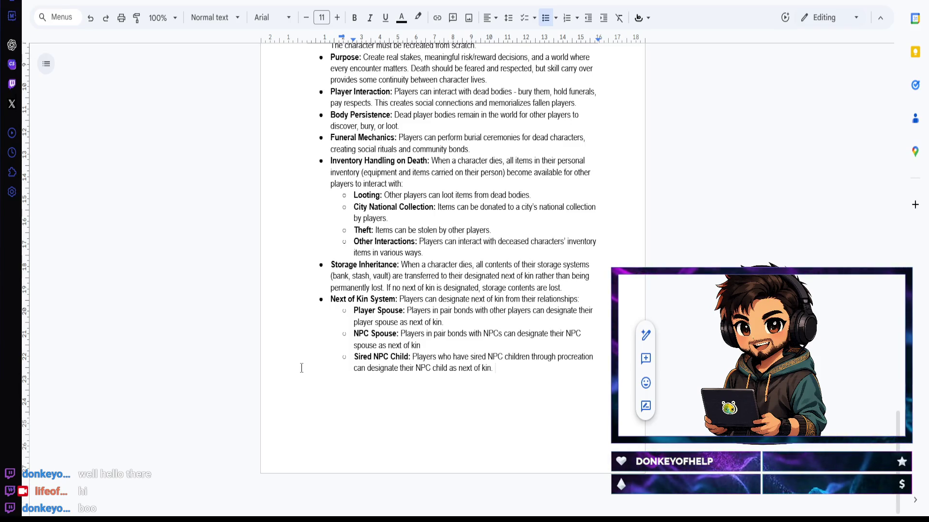
key(Return)
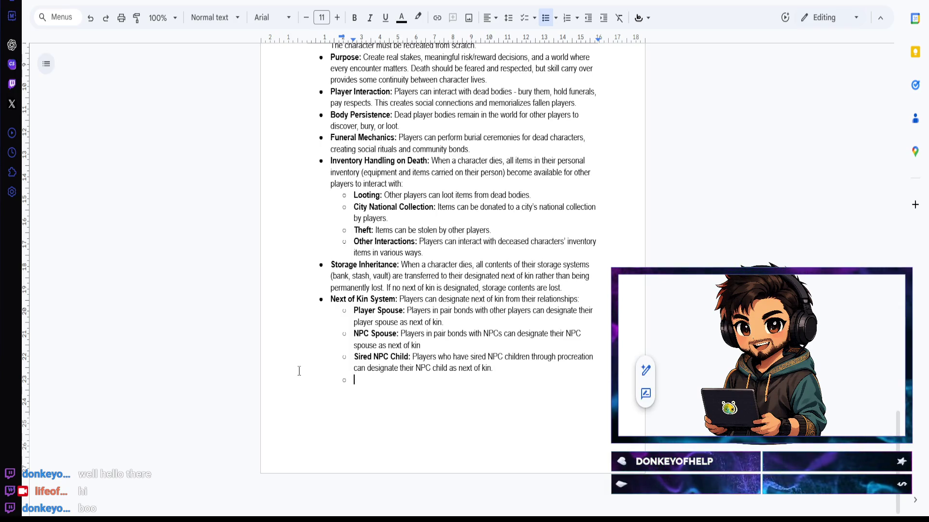
Step: Add a bold 'Designation' sub-point: players must actively designate next of kin during their character's lifetime
key(ctrl+b)
text(Designation)
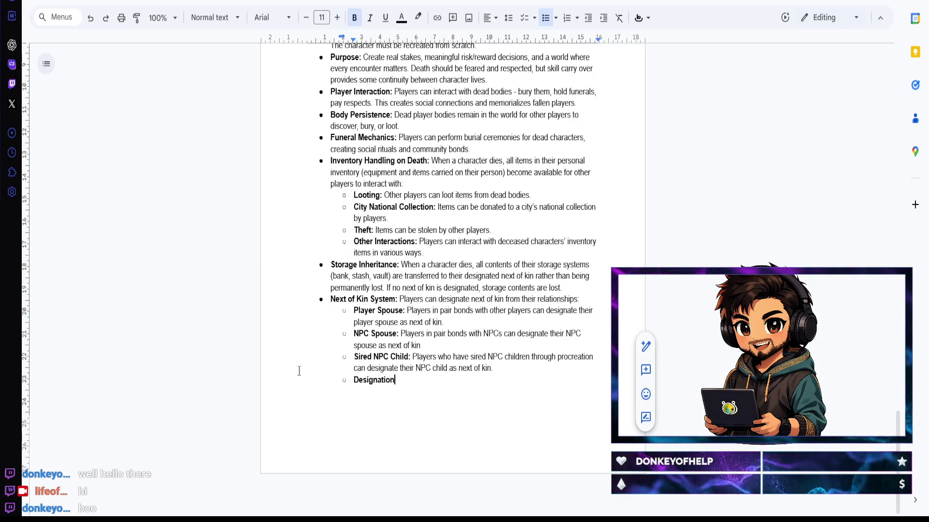
text(:)
key(ctrl+b)
text( Players mus)
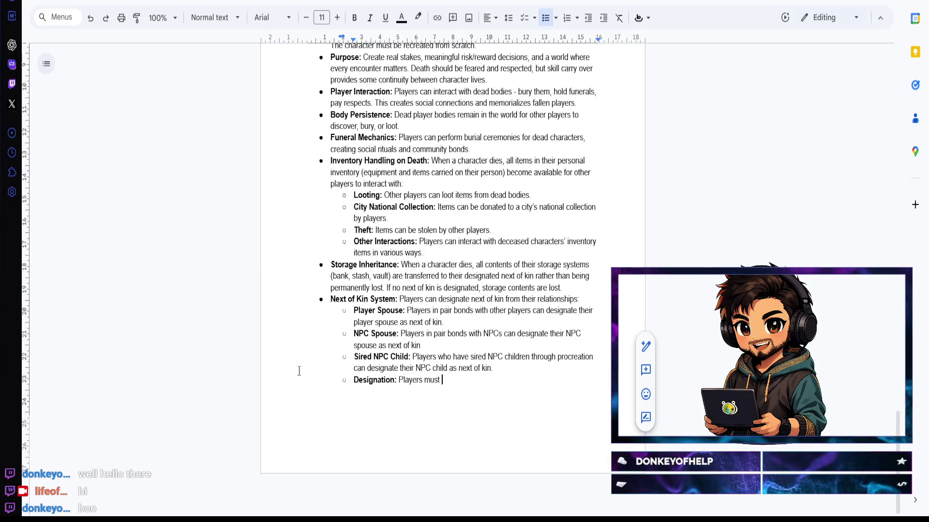
text(tively )
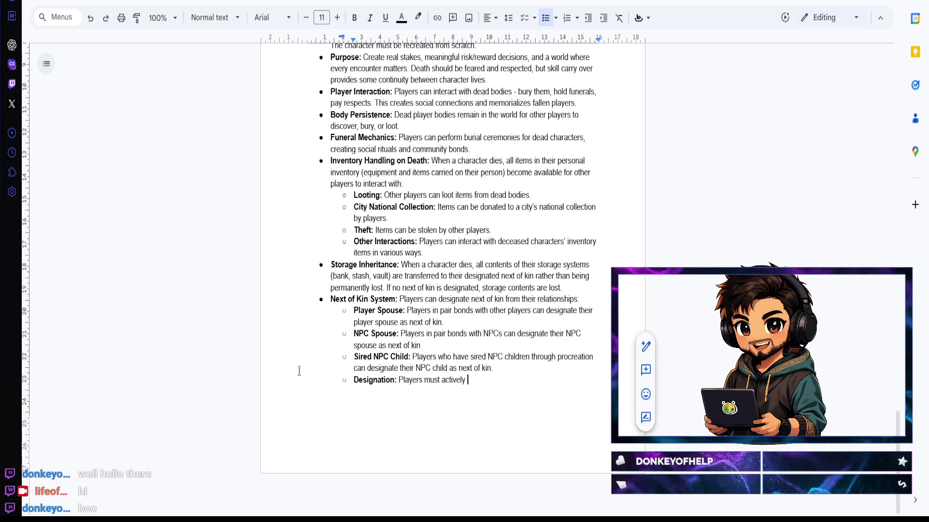
text(designate their next of )
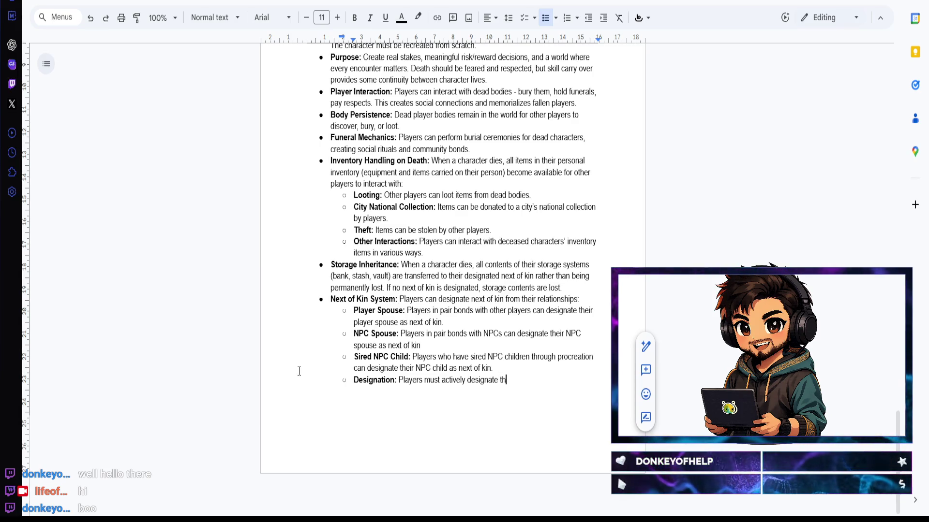
text(kin )
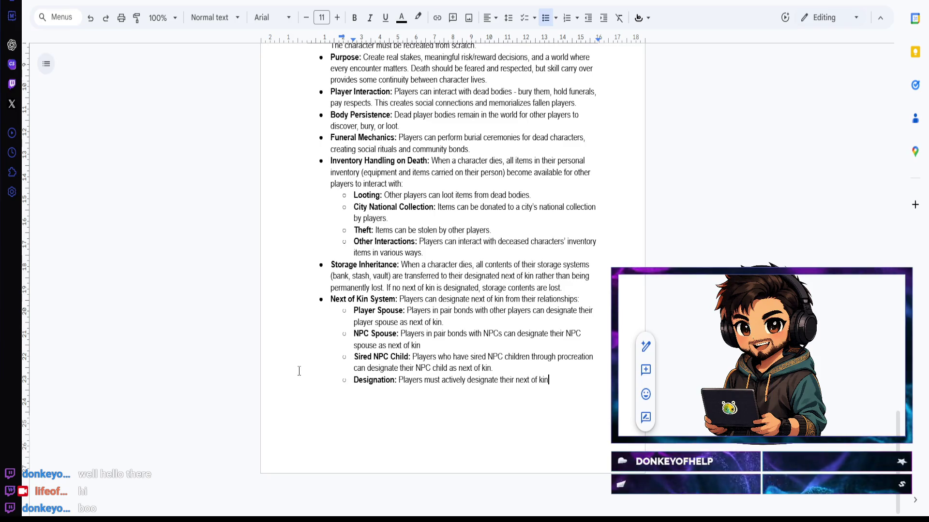
text(during their characters)
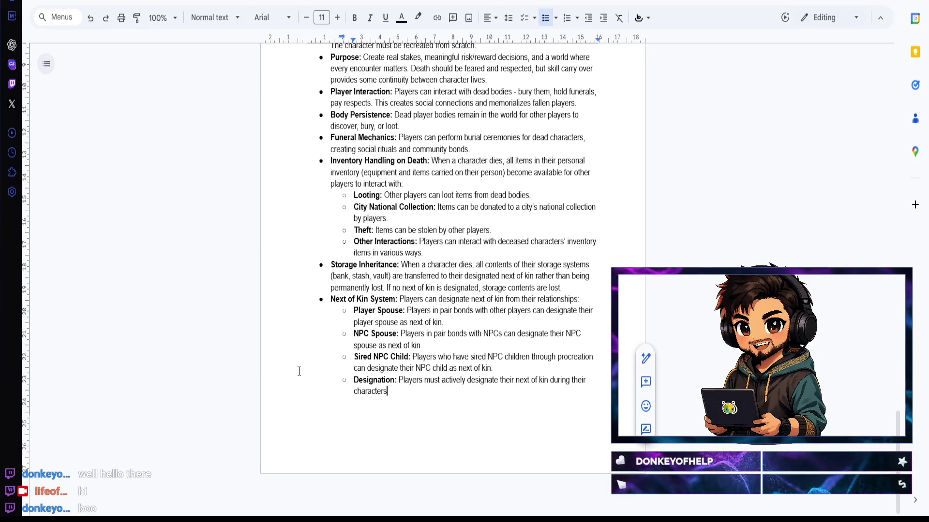
key(BackSpace)
key(BackSpace)
key(BackSpace)
text('s lifetime.)
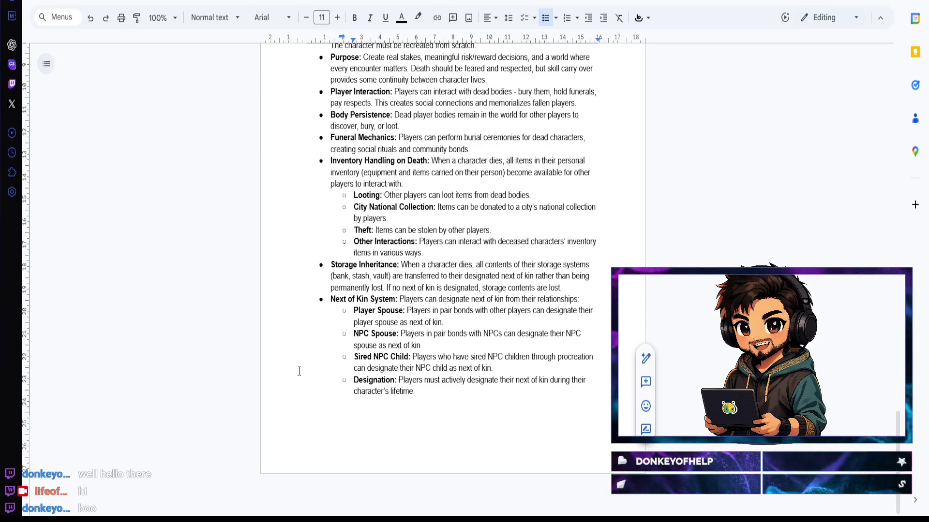
key(Return)
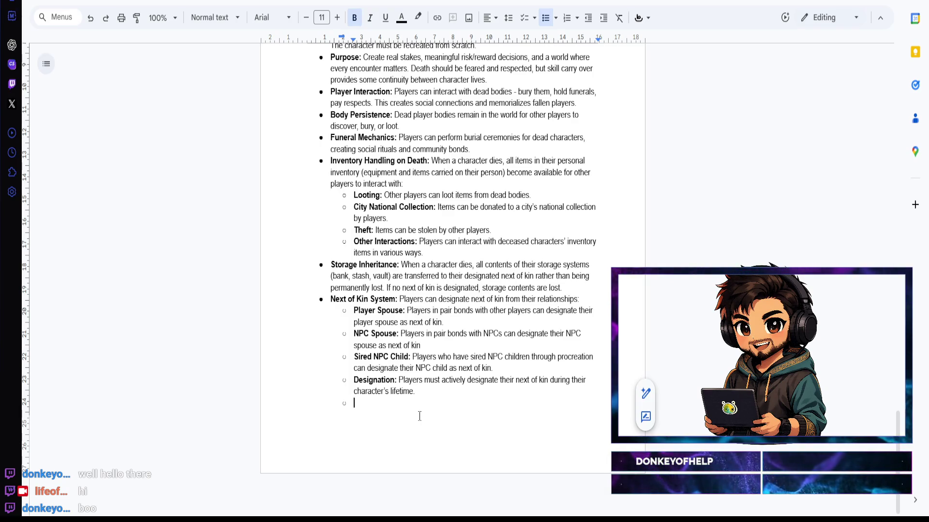
text(Inheritance Transfer: Up)
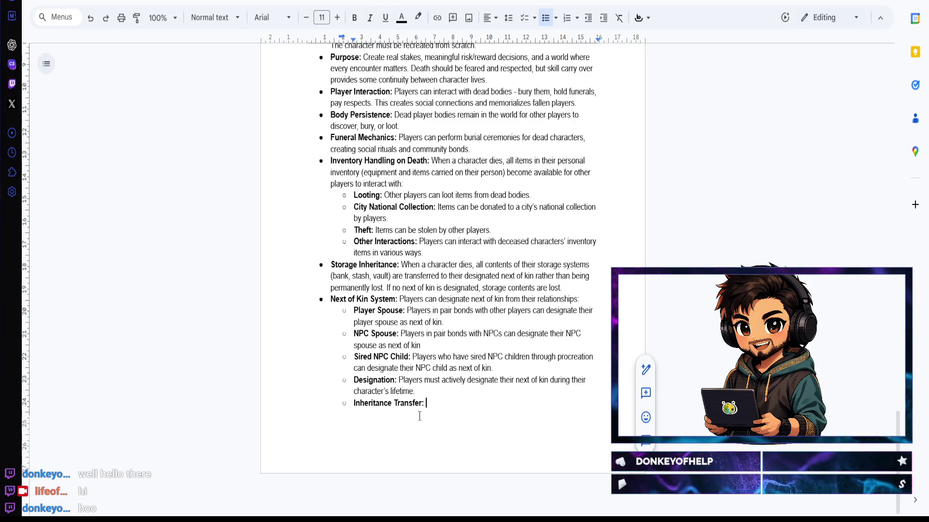
text(on character death, )
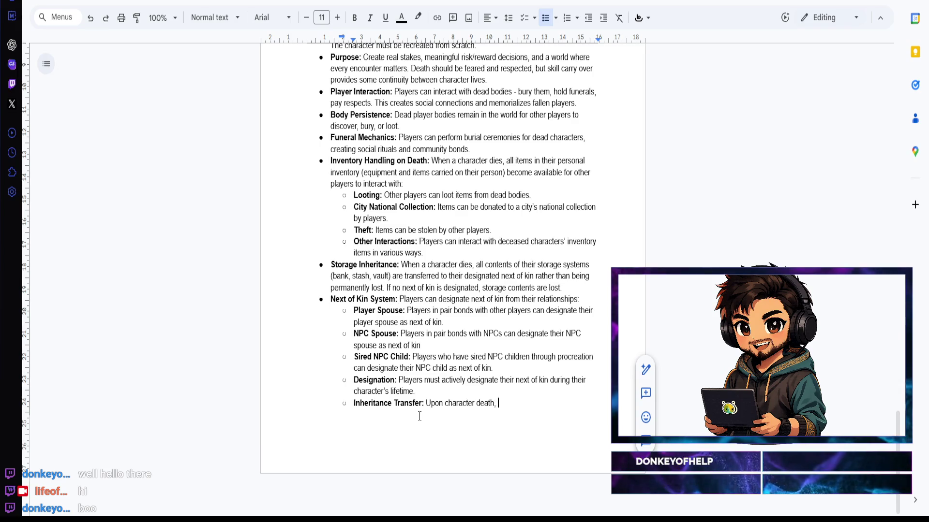
text(all bank)
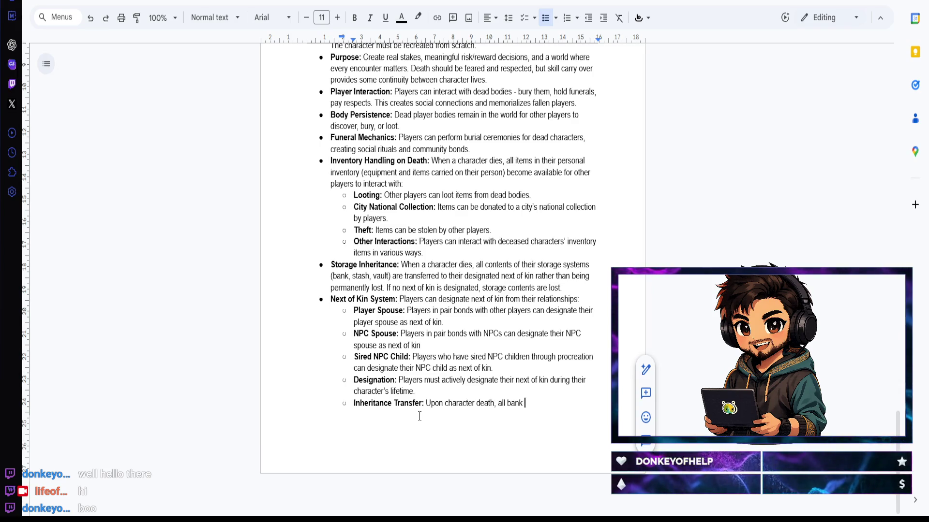
text(, stash)
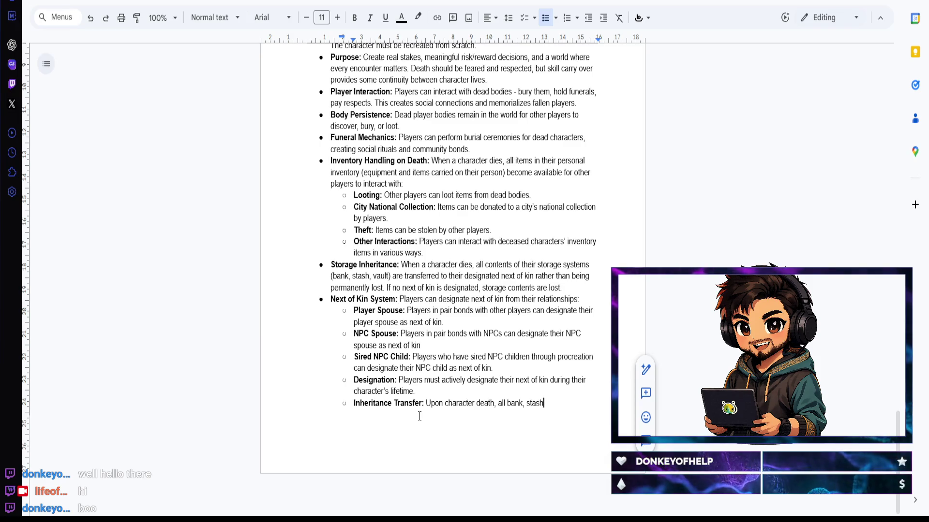
text(, and vault c)
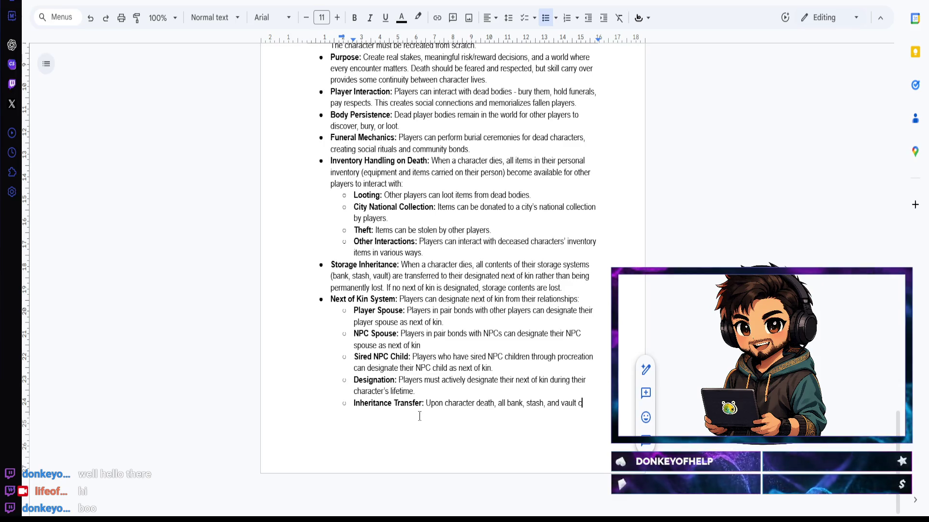
text(ontents)
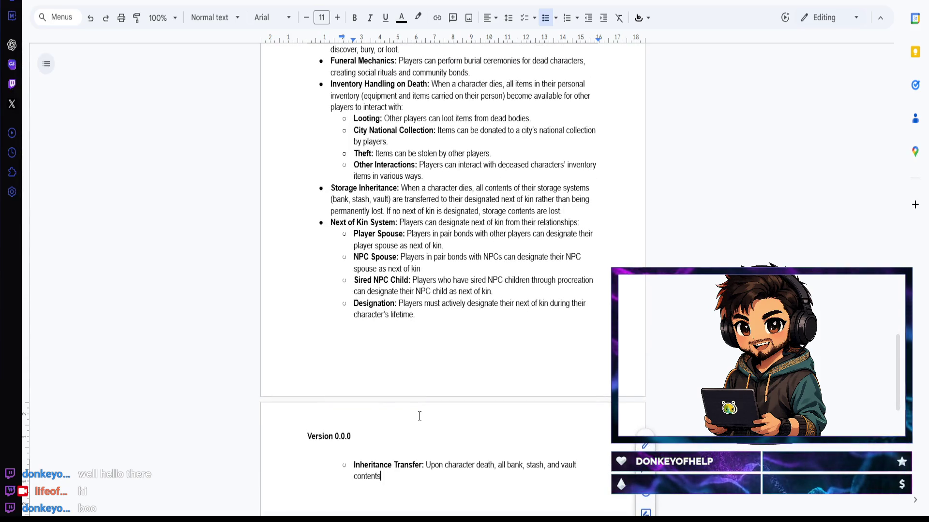
text(.)
text(re transferre)
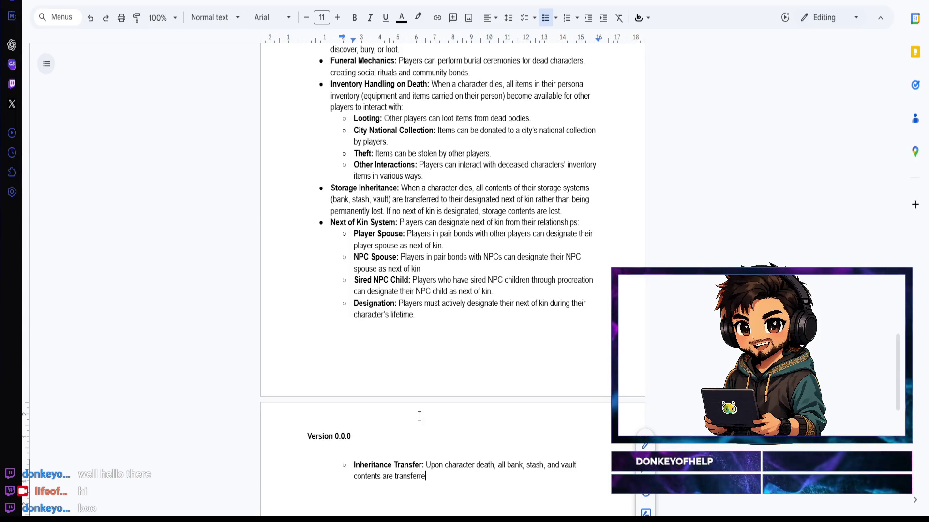
text(d to the designate)
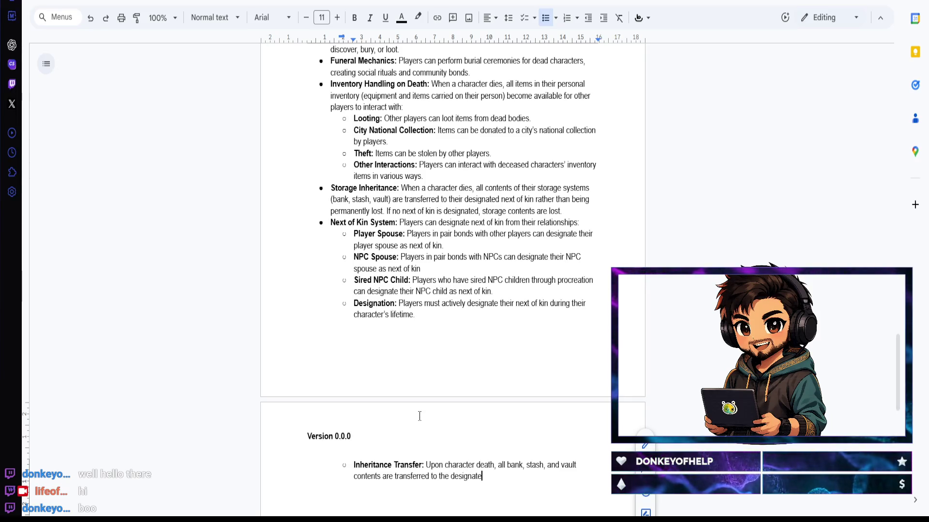
text(d next of kin)
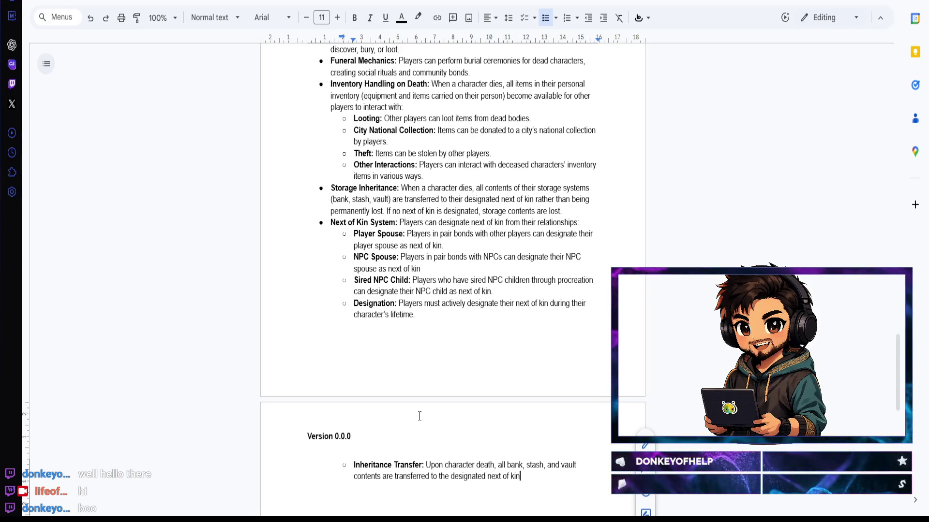
text(.)
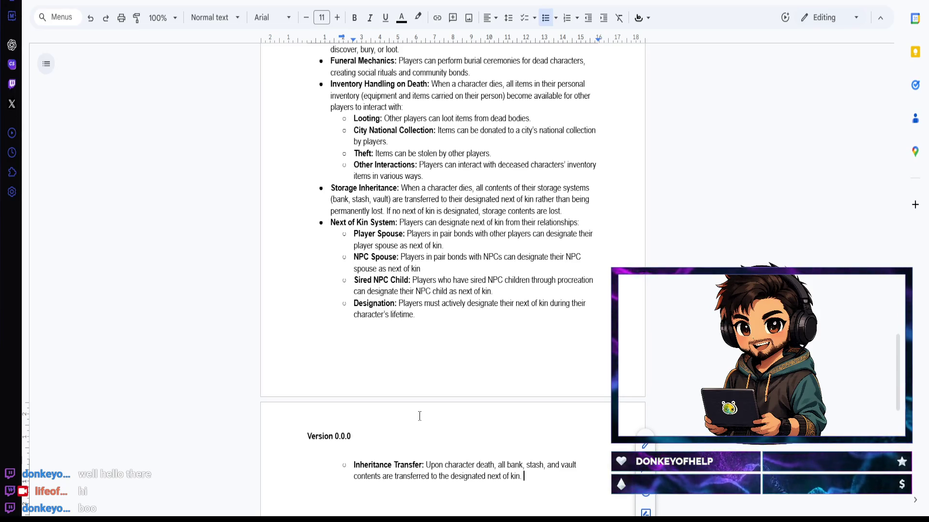
Step: Finish Inheritance Transfer passing bank, stash and vault contents to next of kin, then begin a bold top-level bullet
key(Return)
key(shift+Tab)
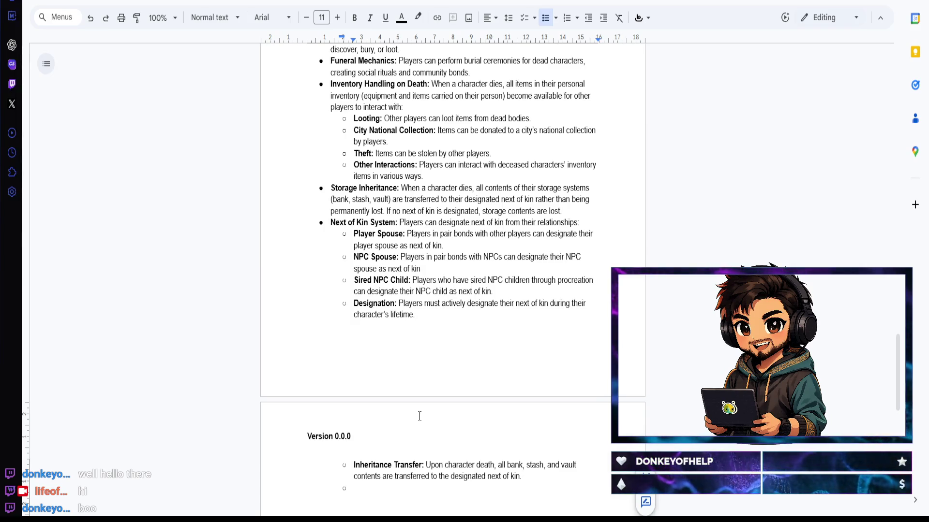
key(ctrl+b)
text(Buried Secret Stashes: Play)
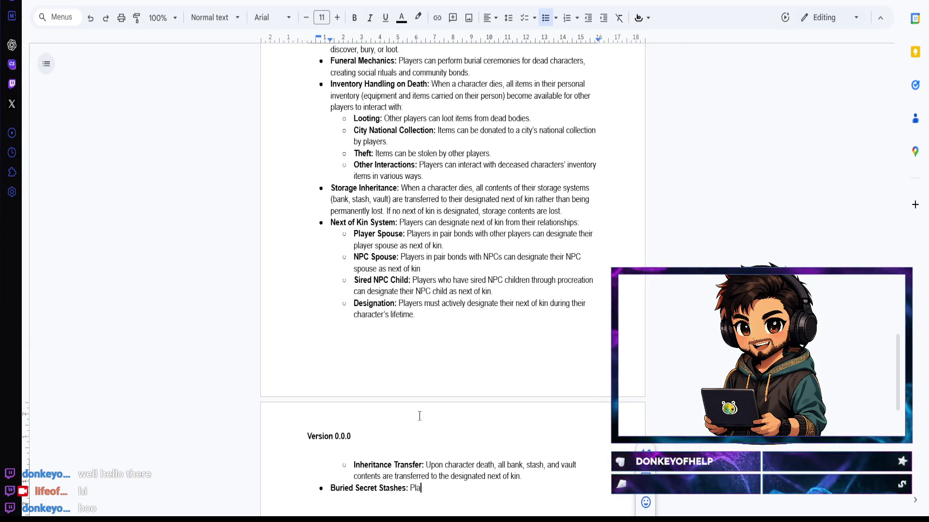
text(ers can b)
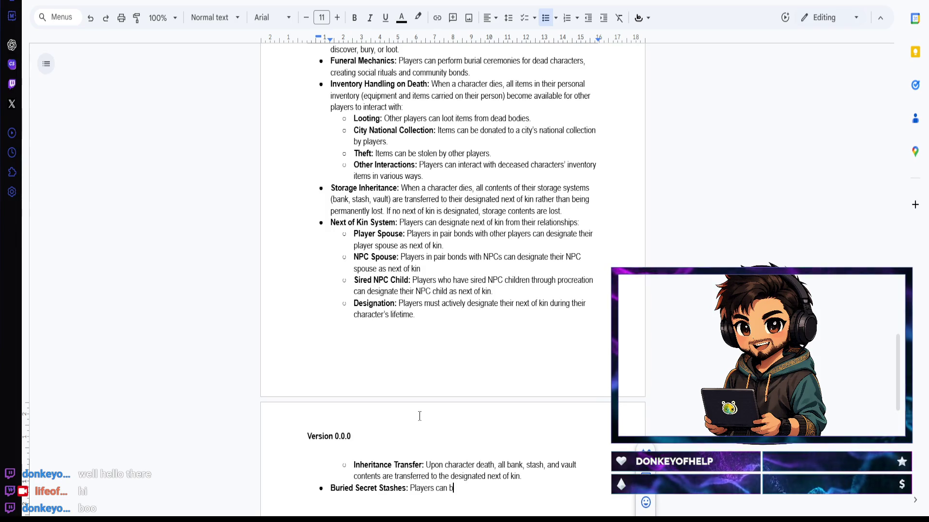
text(ury items in secret s)
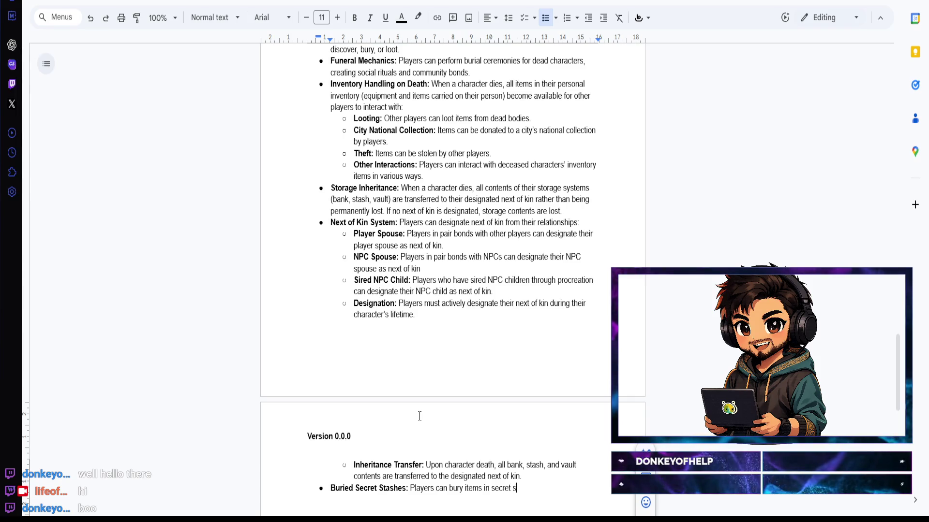
text(tashes t)
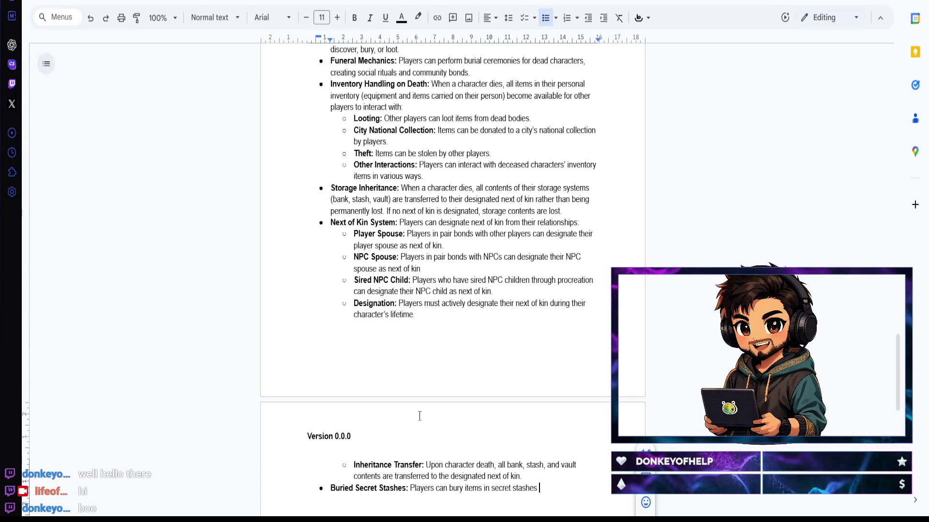
text(hroughout the )
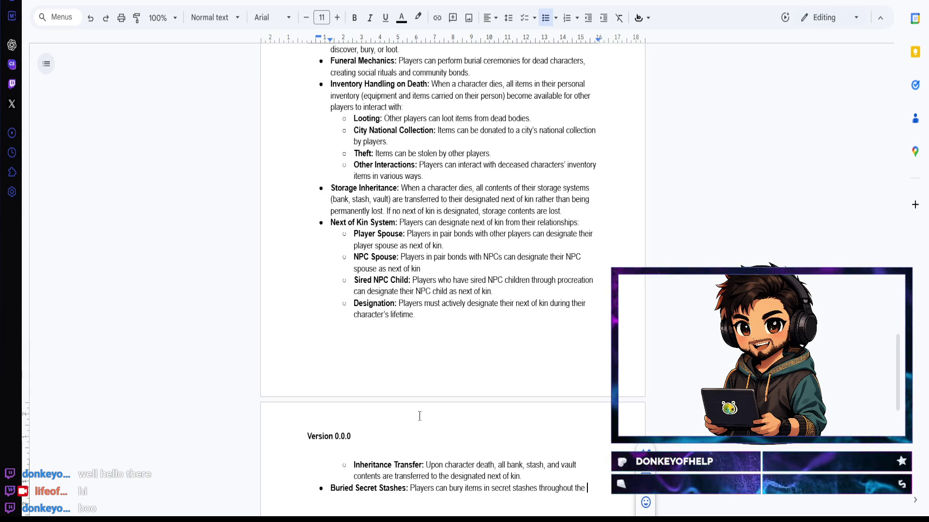
text(world as hidden caches)
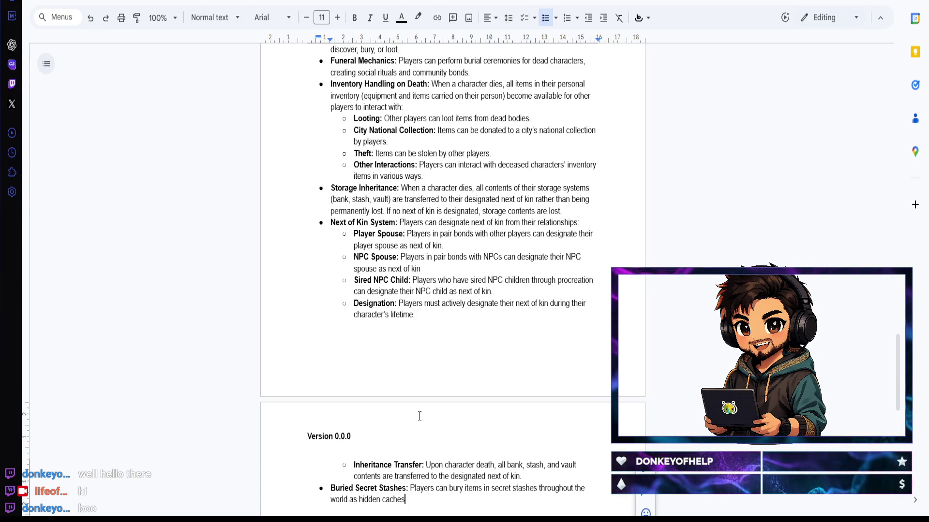
text(:)
Step: Write 'Buried Secret Stashes' describing buried items as hidden caches worldwide, with a nested point beneath
key(Return)
key(Tab)
Step: Add a bold 'Stash Creation' sub-point: stashes in specific locations persist after character death, then start another sub-bullet
key(ctrl+b)
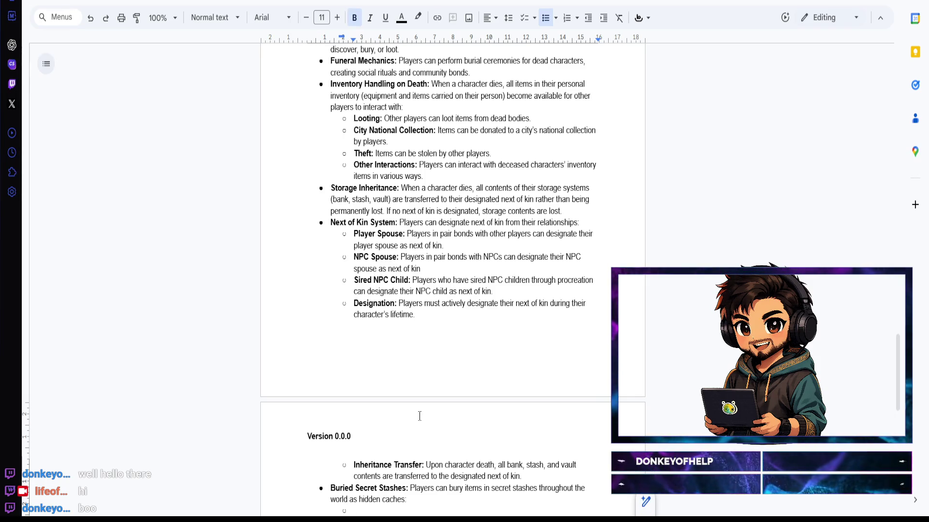
text(Stash Creation)
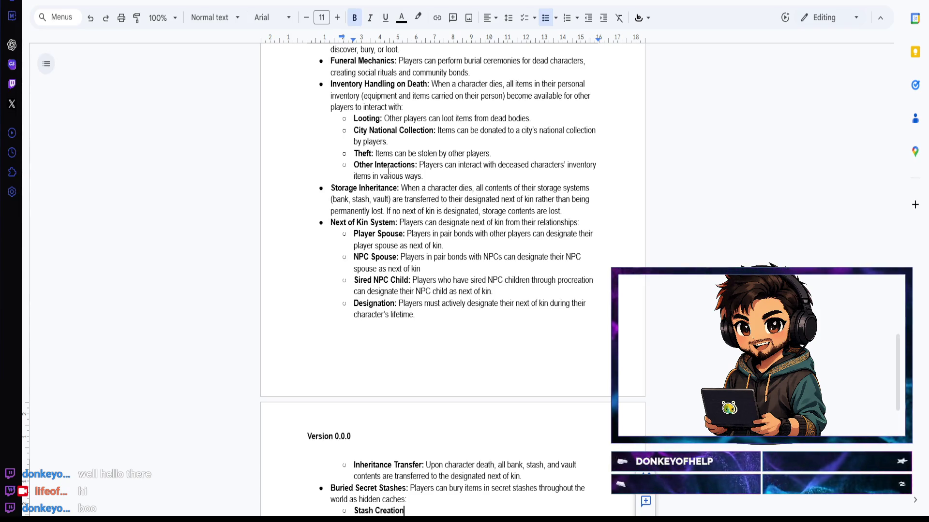
text(Players can bury items)
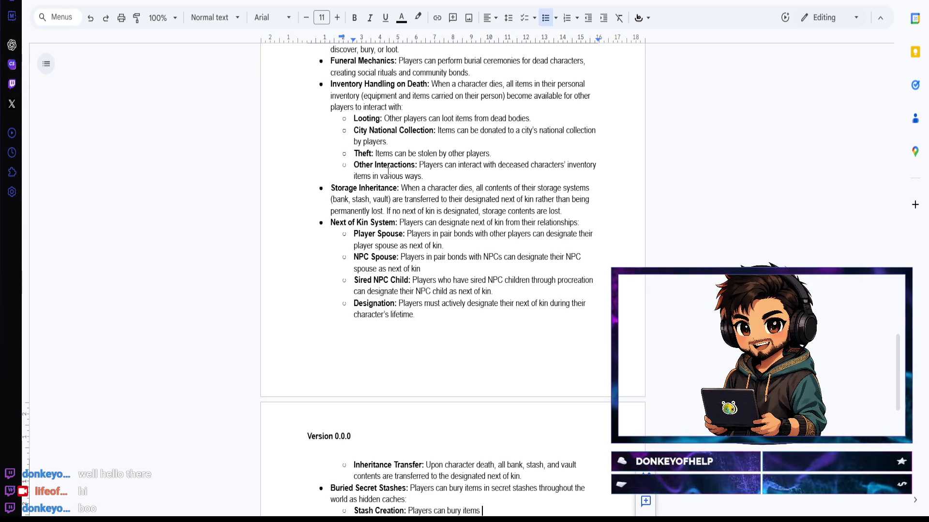
key(BackSpace)
key(BackSpace)
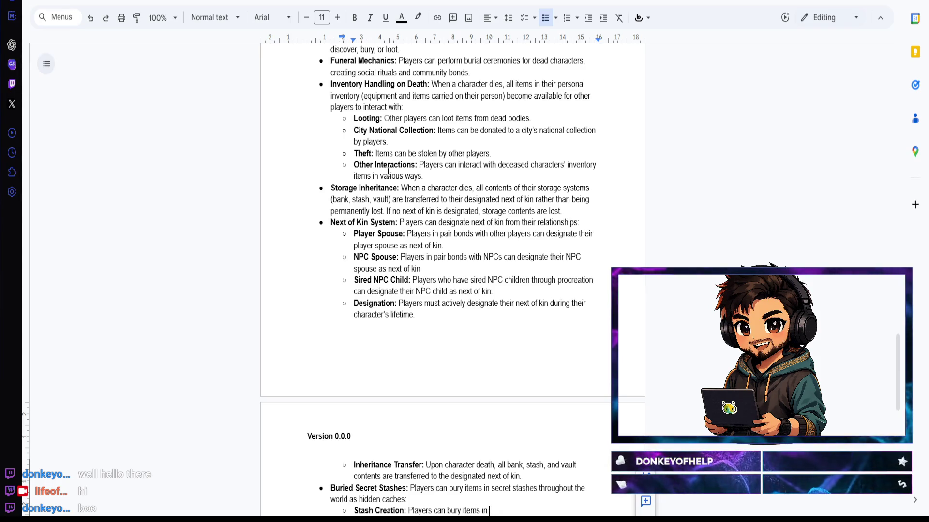
text(specific loic)
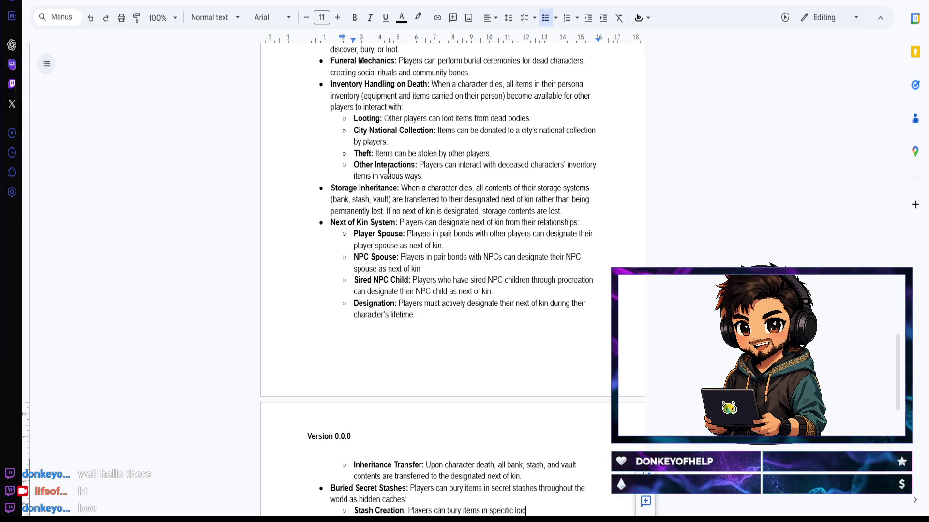
key(BackSpace)
key(BackSpace)
text(cations, )
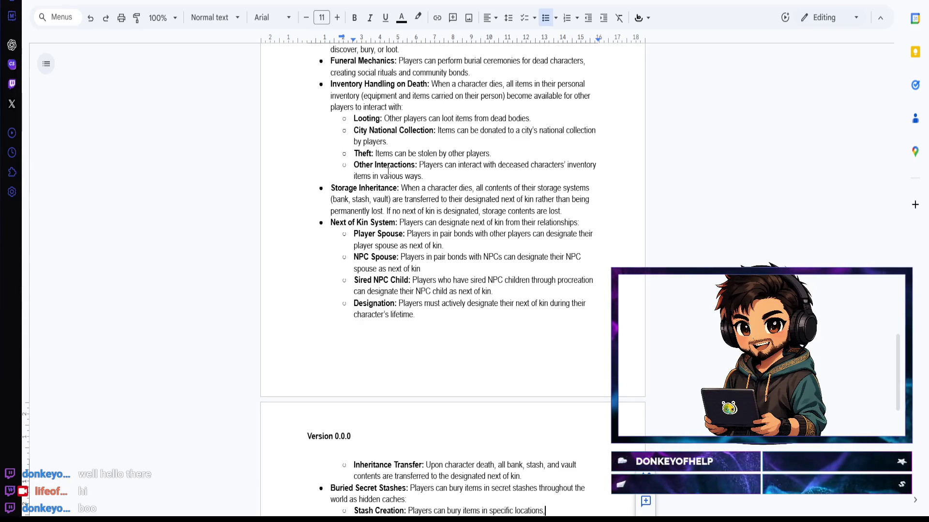
text(creating hidden stashes th)
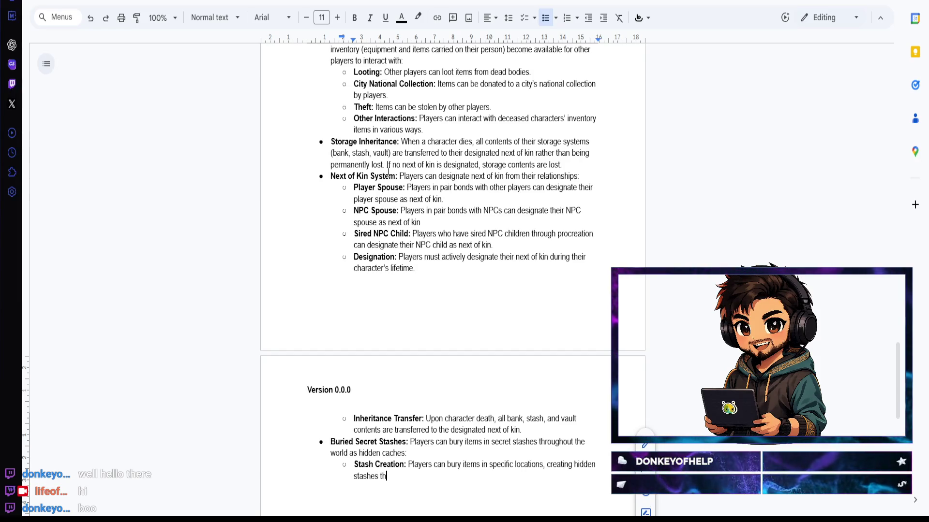
text(at persist after cha)
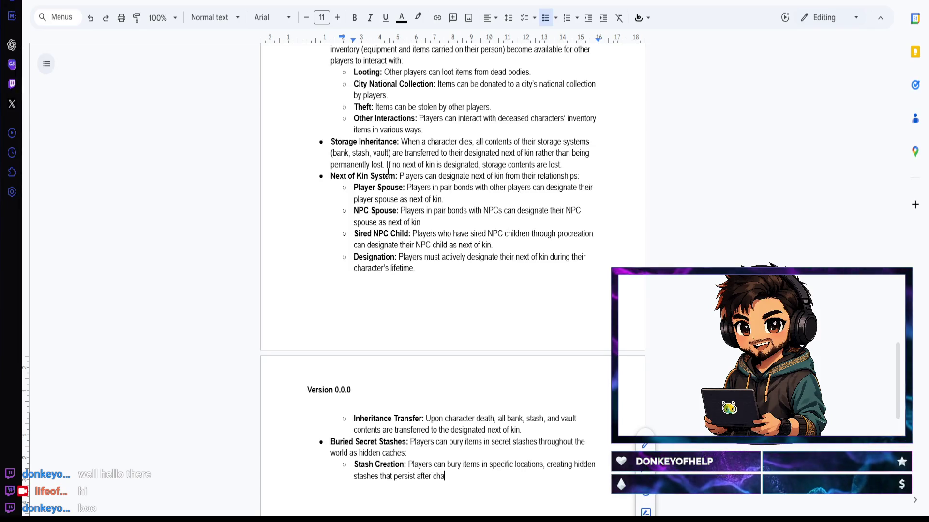
text(racter death.)
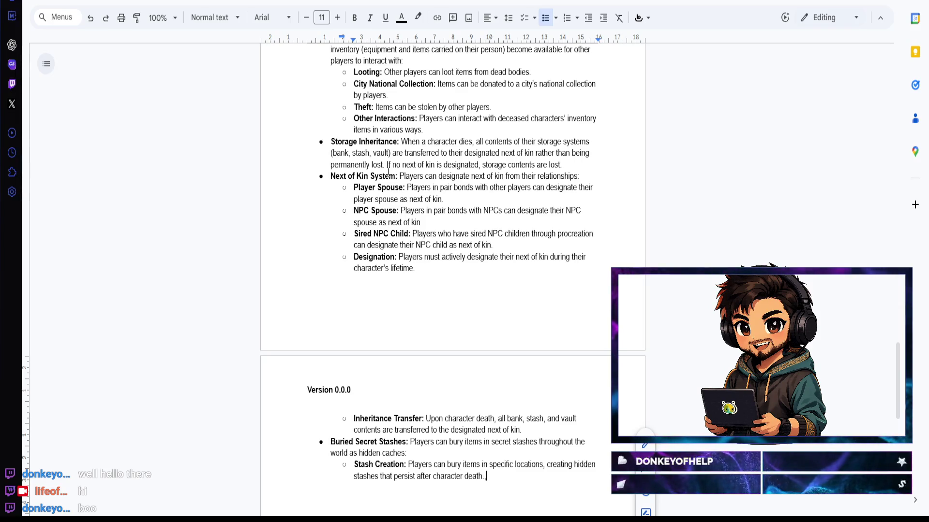
key(Return)
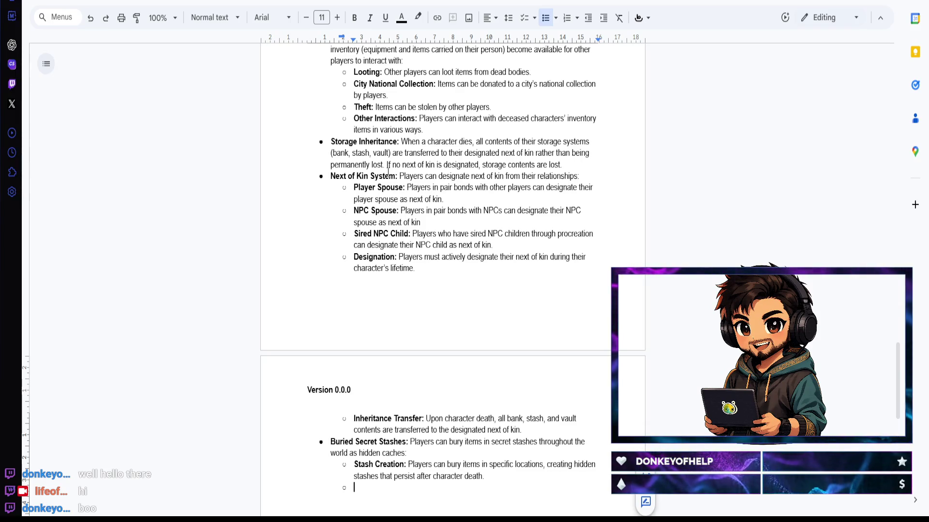
Step: Add a bold 'New Character Access:' label and describe a new character accessing the previous character's buried items
key(ctrl+b)
text(New Charac)
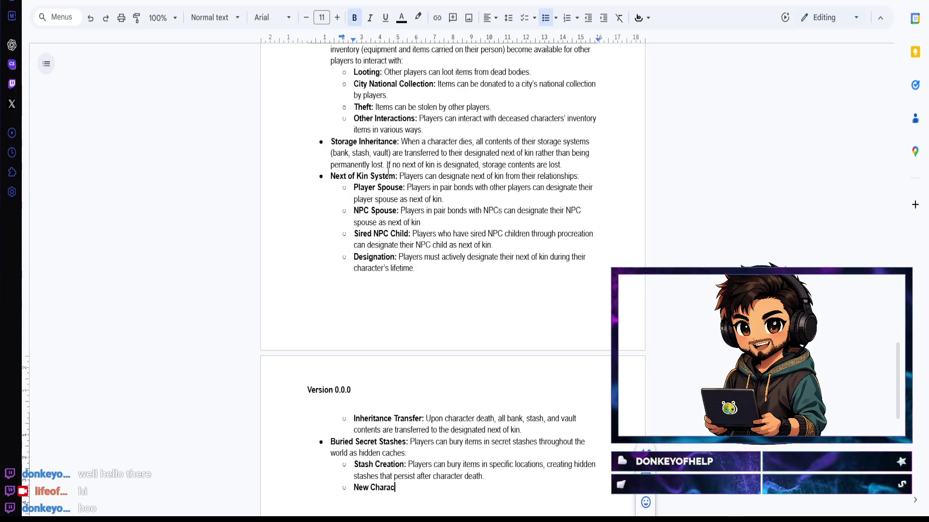
text(:)
key(ctrl+b)
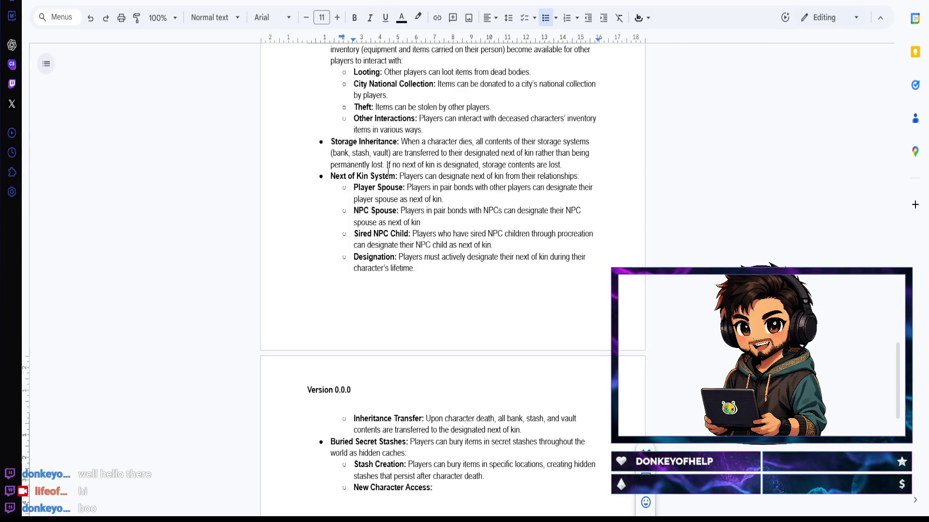
text(When a player create)
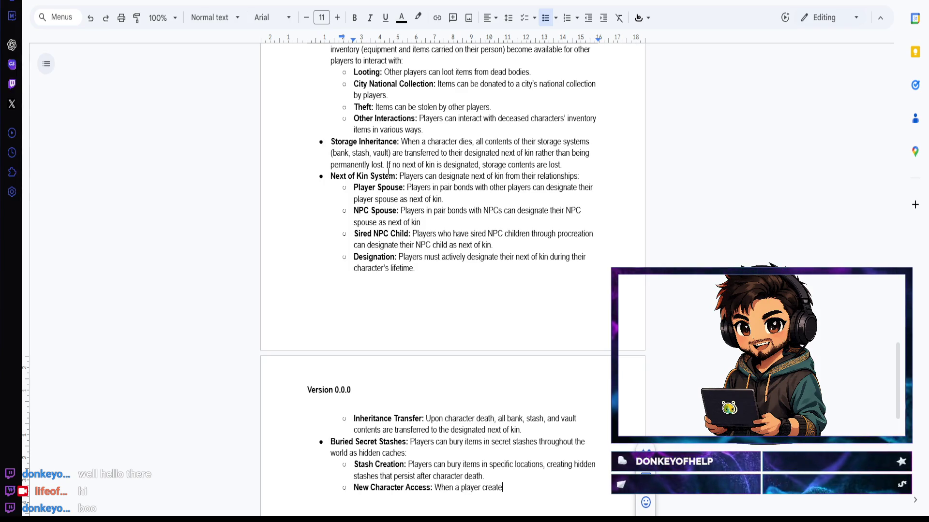
text(s a new character after death)
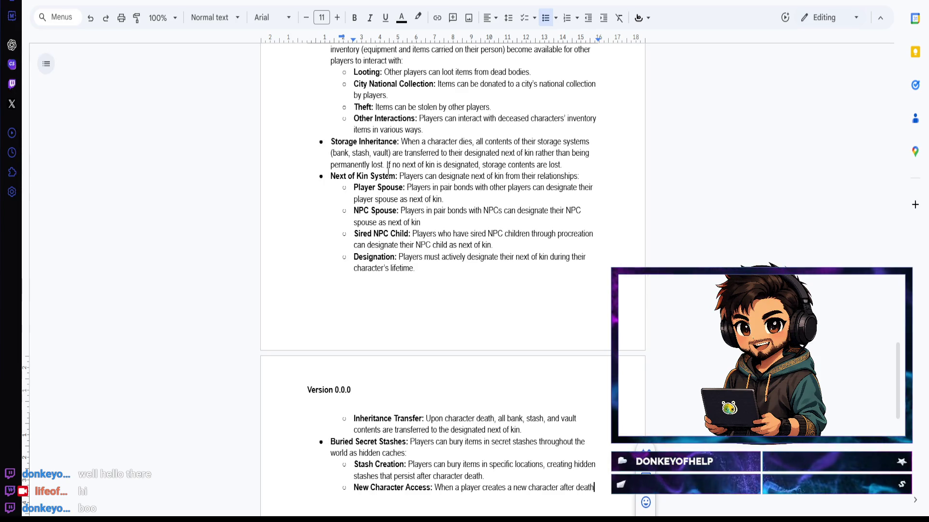
text(, they can access their )
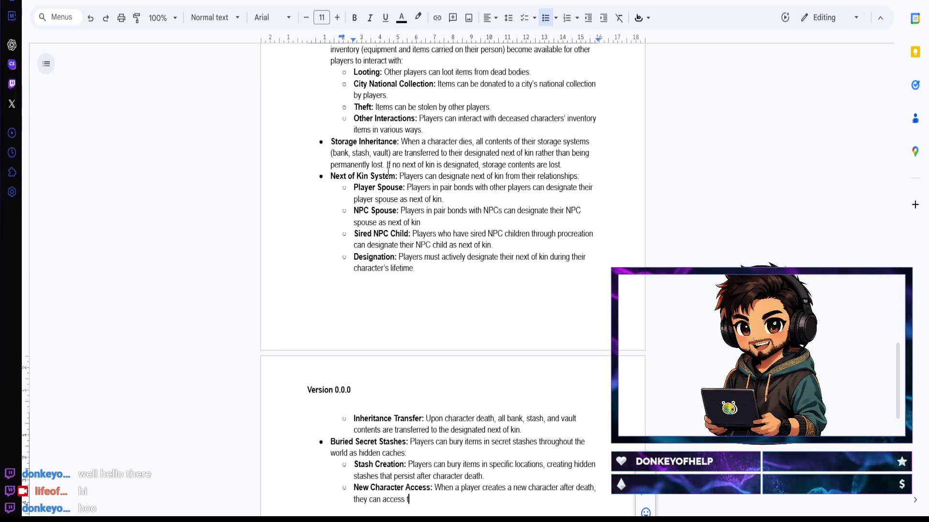
text(previous charac)
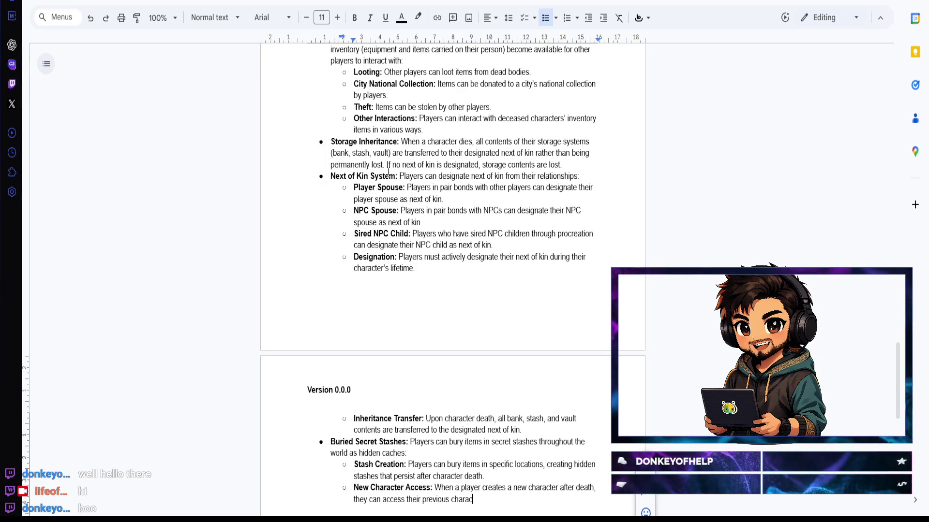
text(trer's buried)
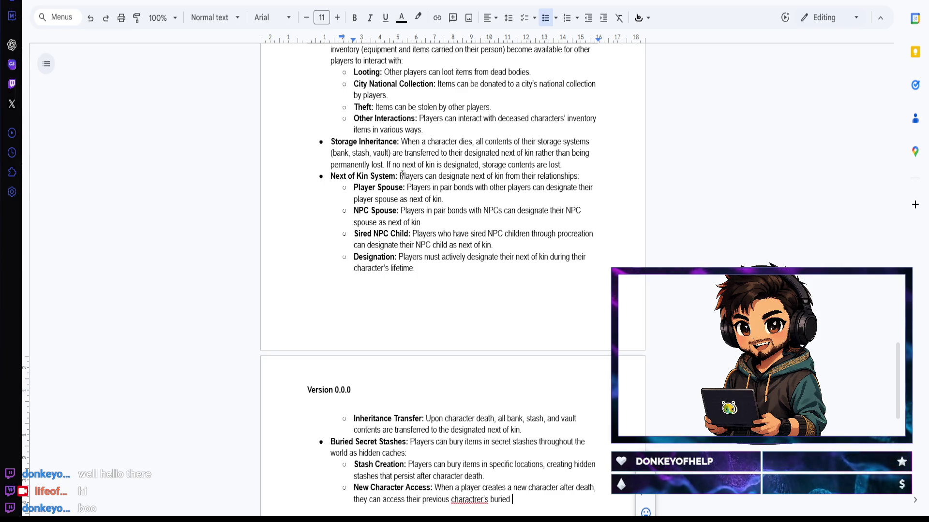
click(476, 505)
Step: Correct the spelling to character's, end the line with 'buried secret stashes.' and start a new sub-bullet
right_click(475, 504)
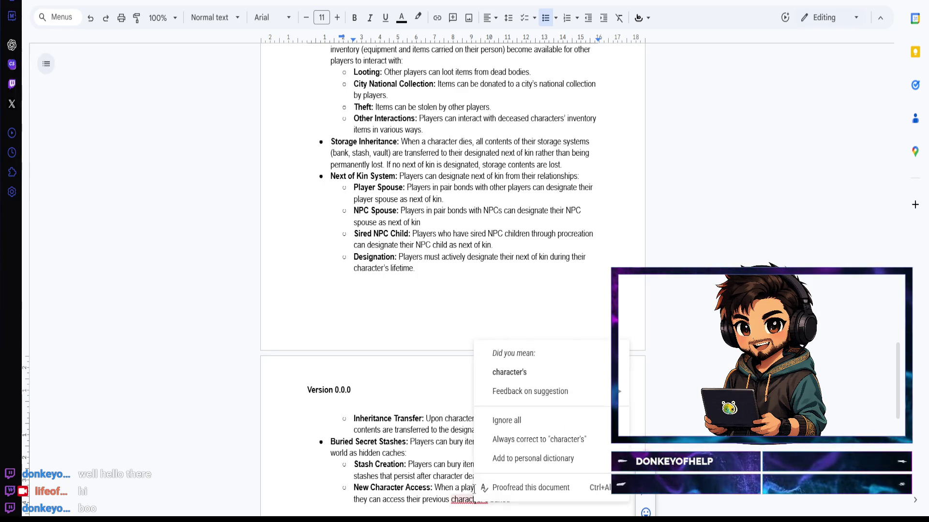
click(501, 379)
click(517, 494)
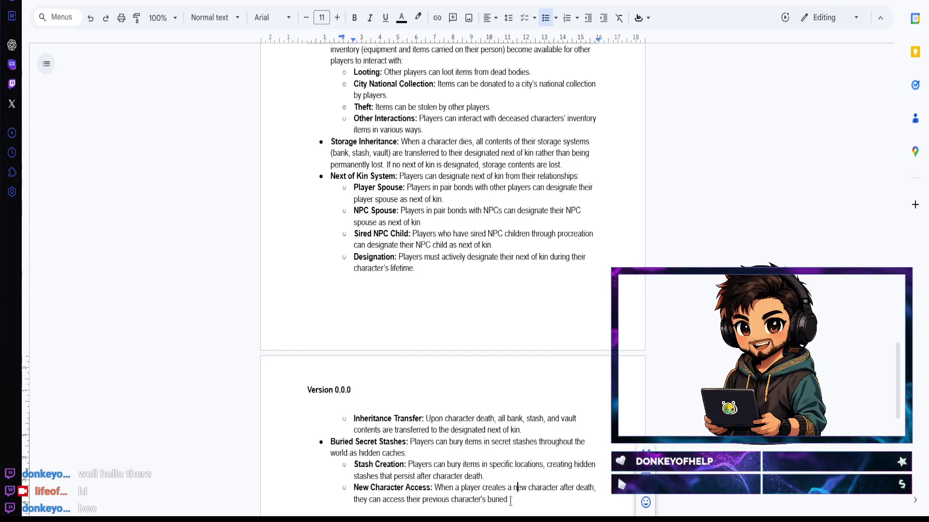
text(secret stashes)
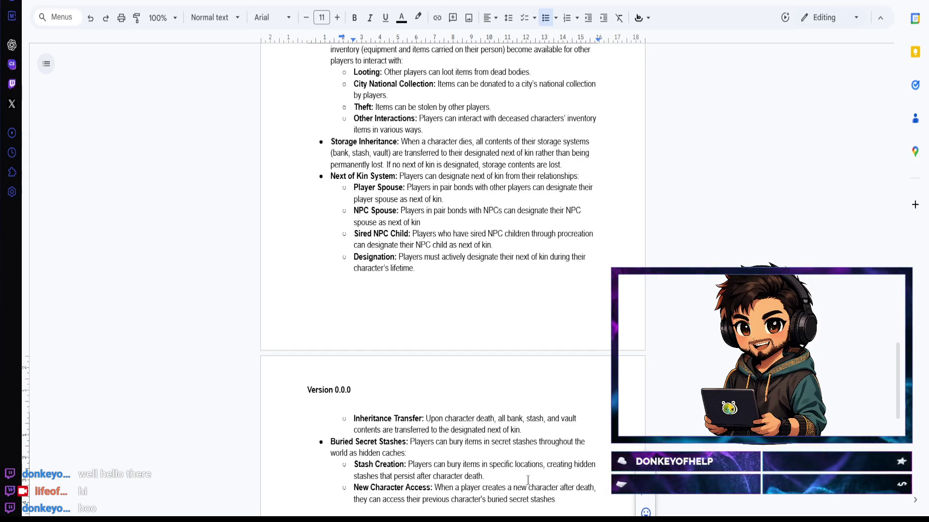
text(.)
key(Return)
Step: Add a bold 'Looting Risk:' sub-bullet warning looted stashes' items are permanently lost, then begin a bold label
key(ctrl+b)
text(Lo)
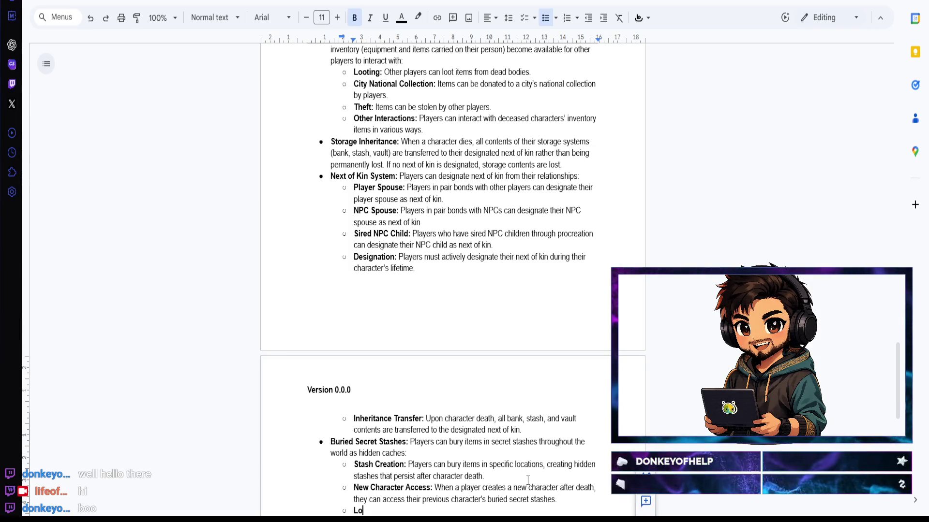
text(oting Risk)
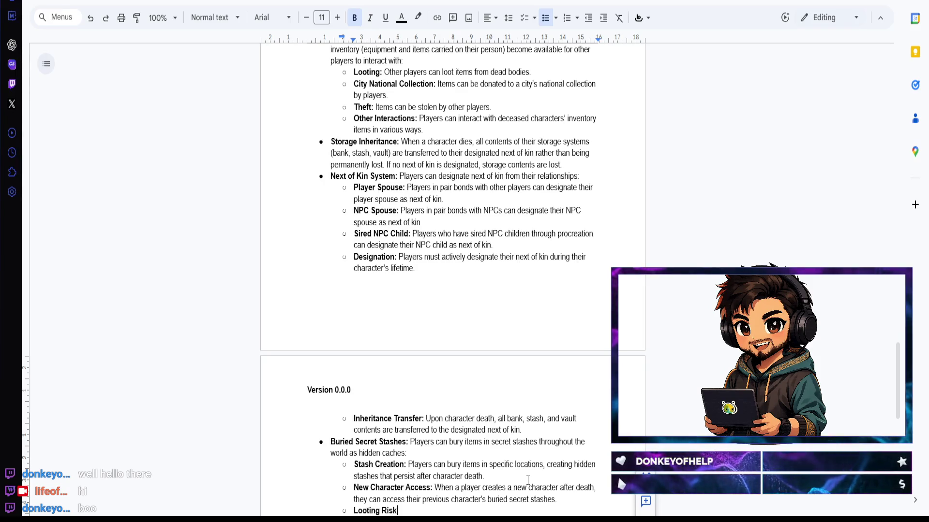
text(:)
key(ctrl+b)
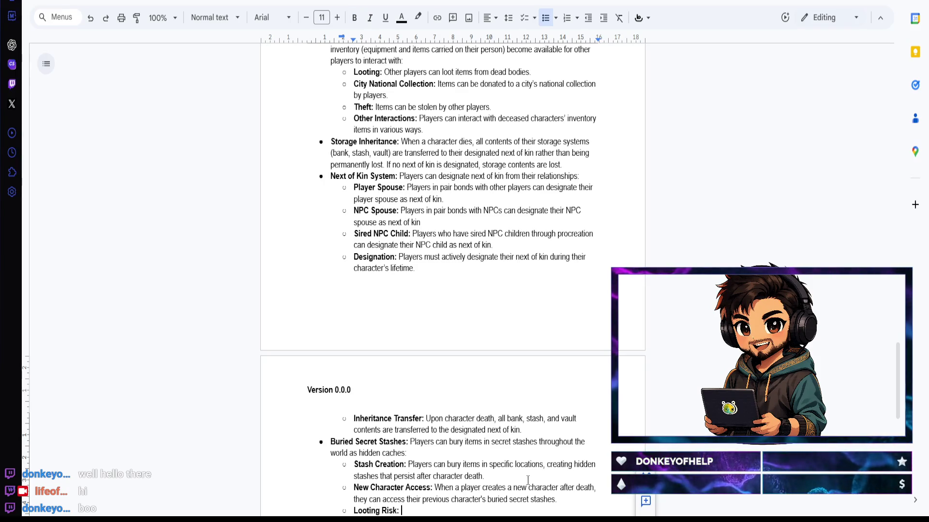
text(Buried )
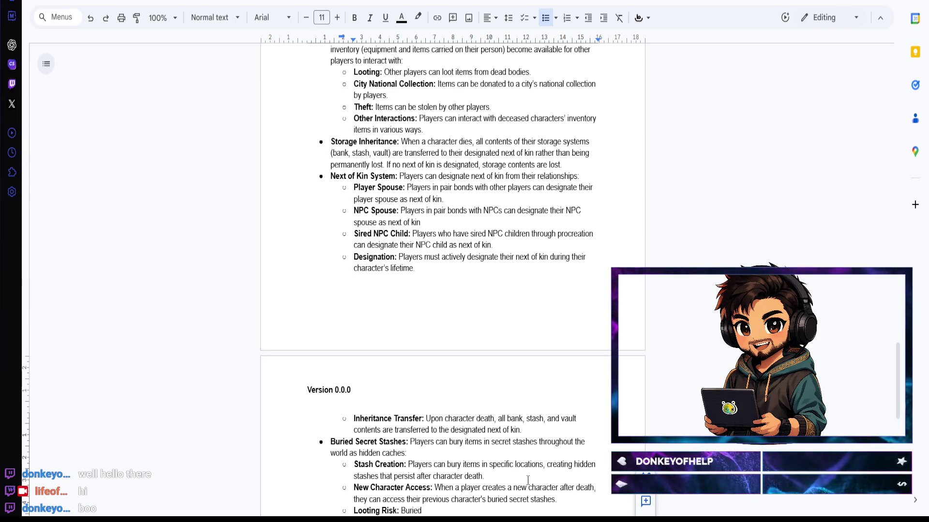
text(stashes can be discovered )
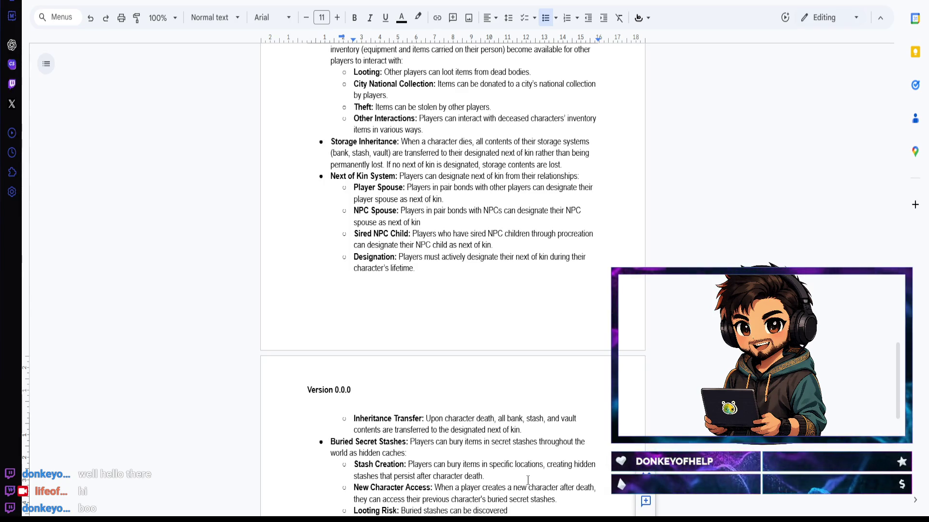
text(and looted by other player - )
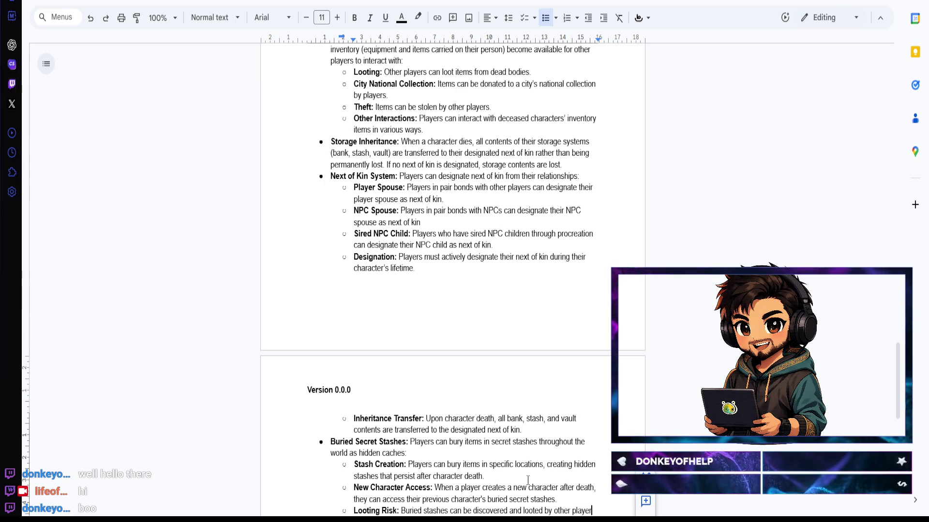
text(i)
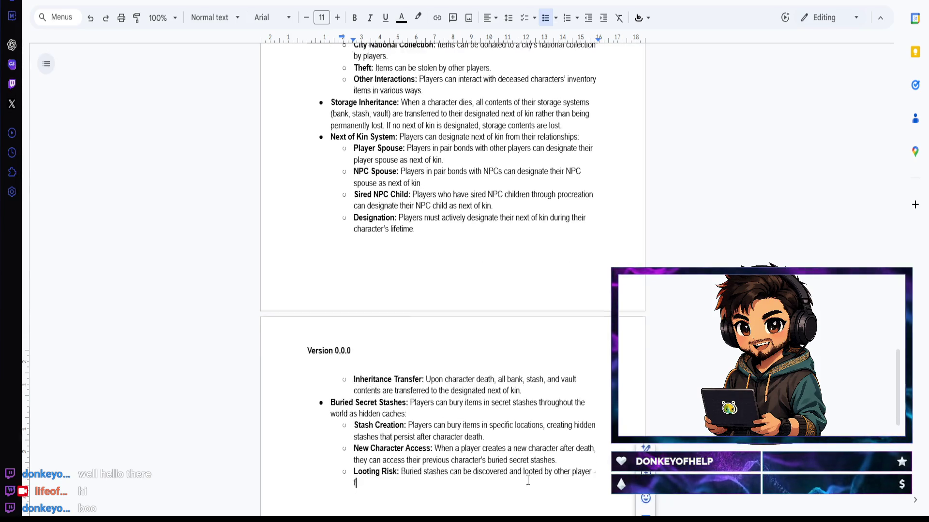
text(f a stash )
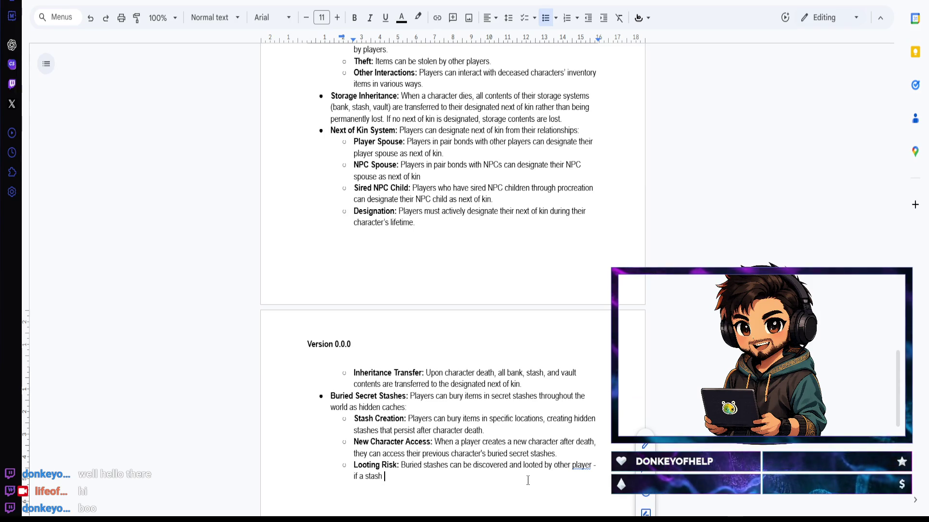
text(is looted )
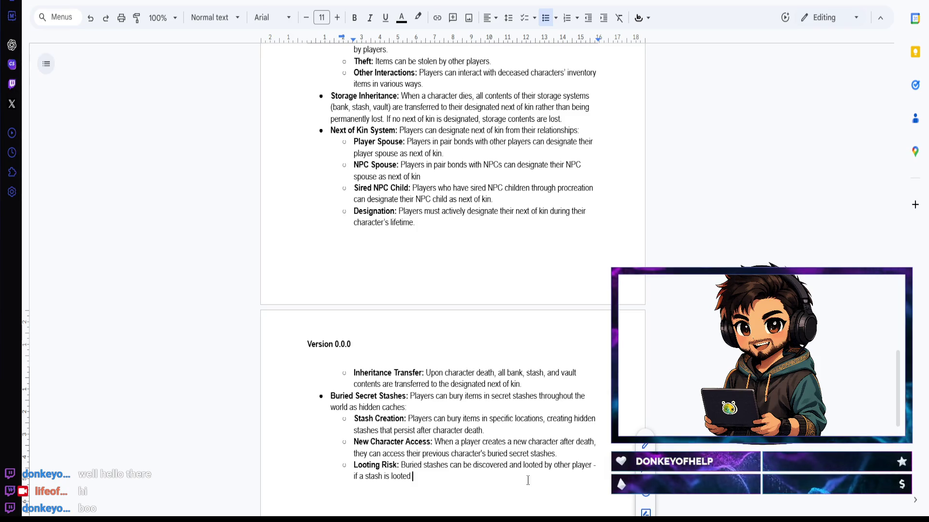
text(before the new character acce)
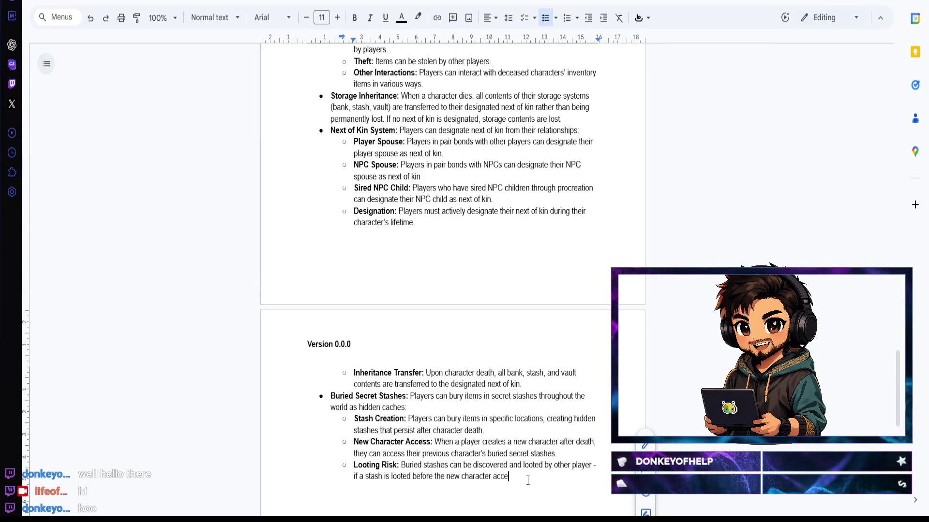
text(sses it, the items)
text(are perm)
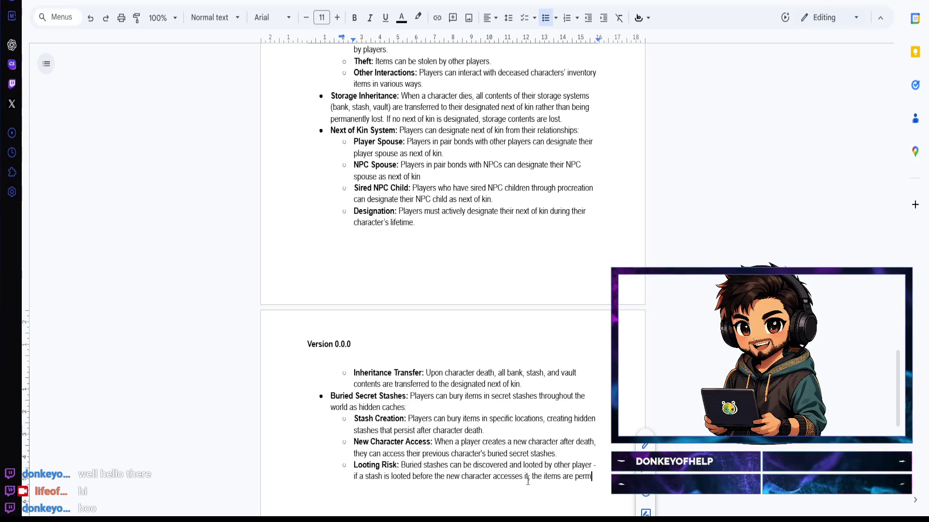
text(anently lost.)
key(Return)
key(ctrl+b)
text(Strategic Planning:)
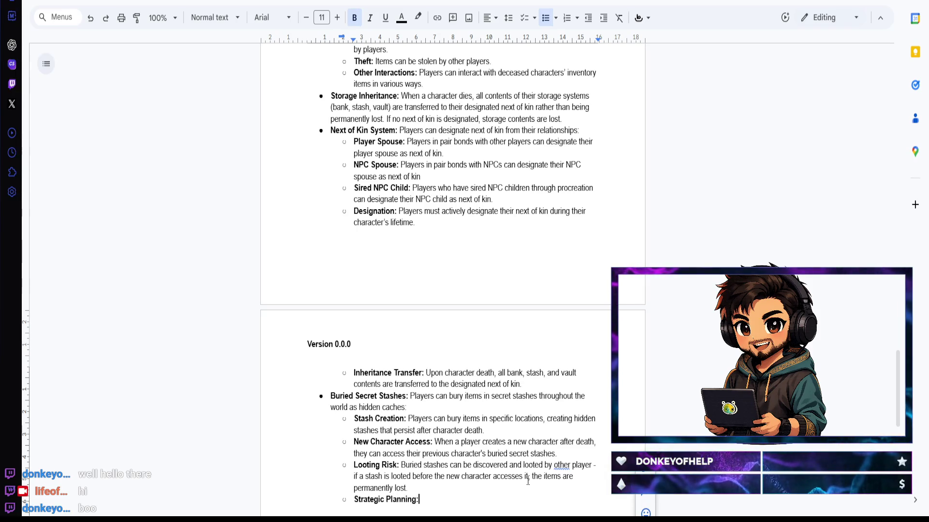
Step: Write the Strategic Planning text about preserving important items across character deaths but carrying a risk
key(ctrl+b)
text(Secret stashes)
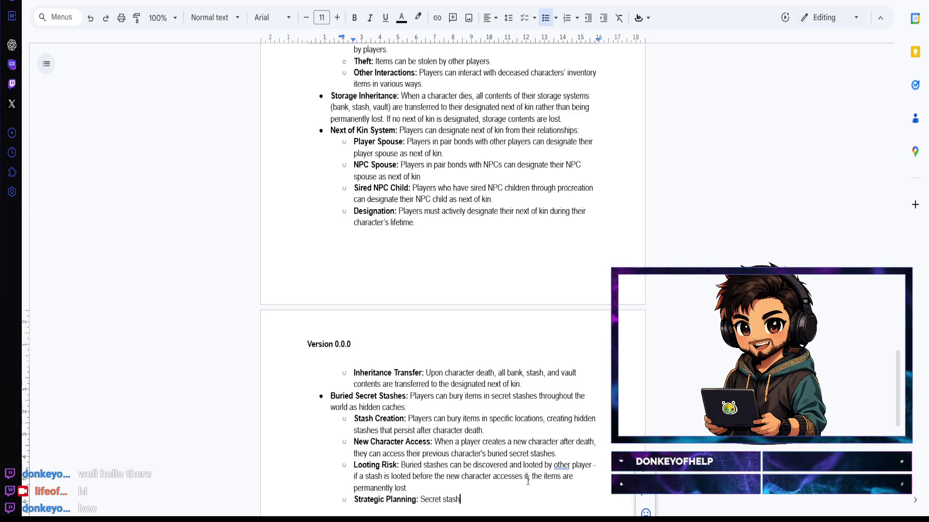
text( allow players to p)
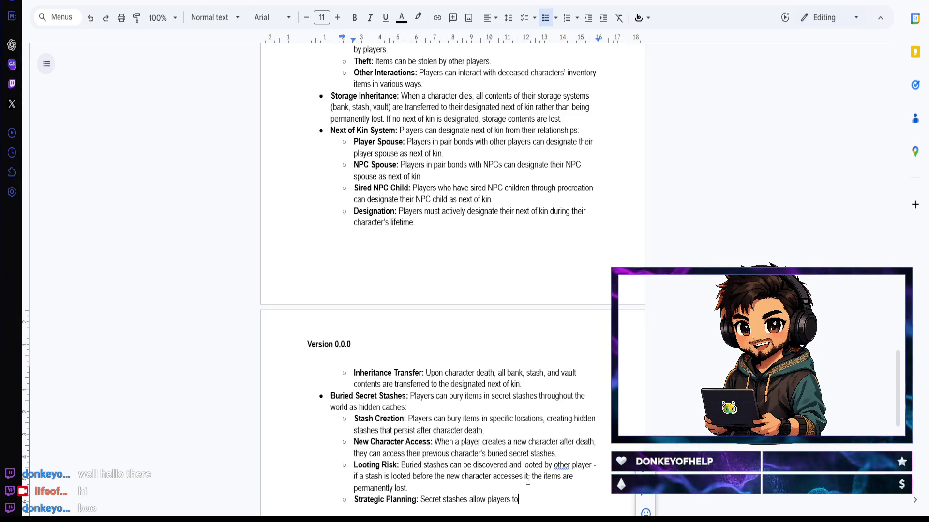
text(reserve important)
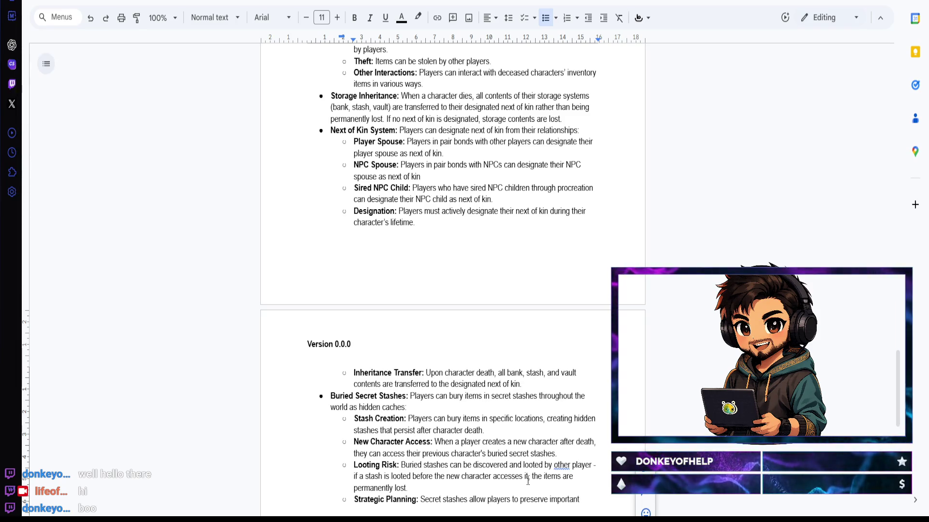
text( items across character deat)
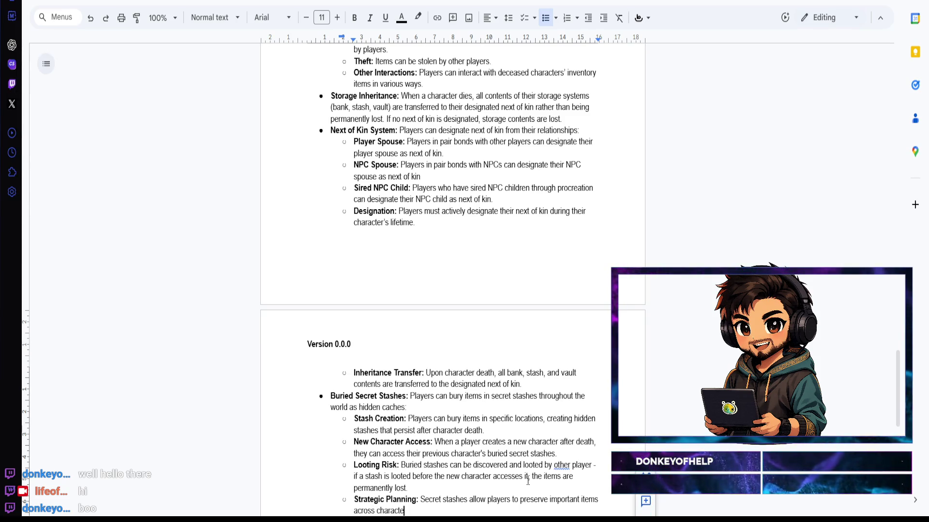
text(hs, buy)
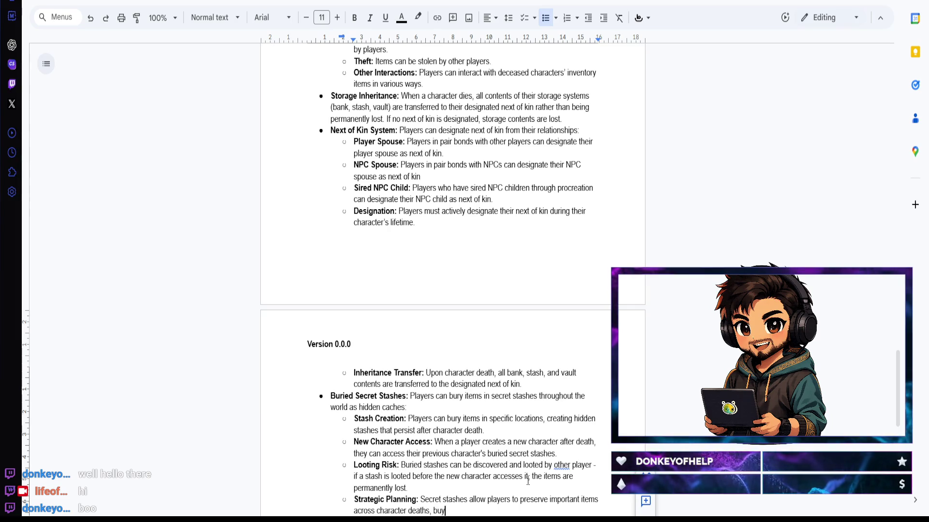
key(BackSpace)
text(t carry the risk)
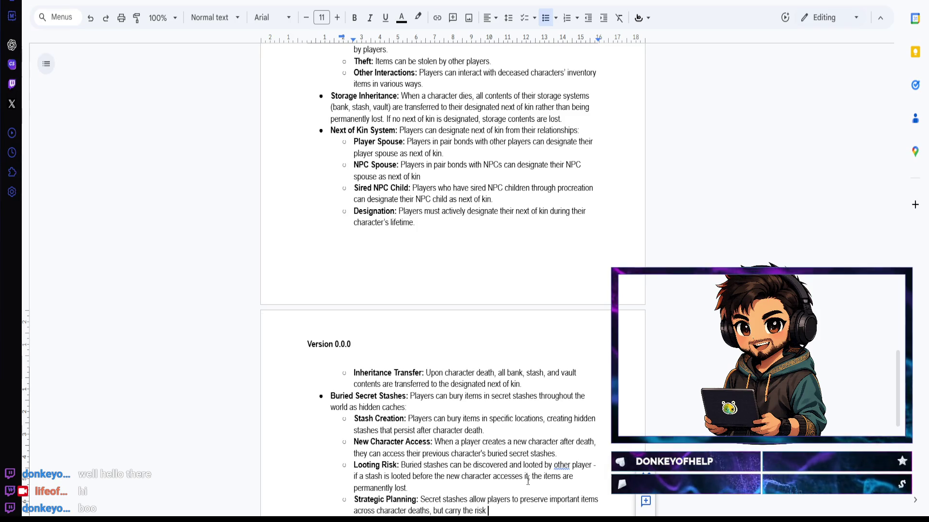
text( of disvo)
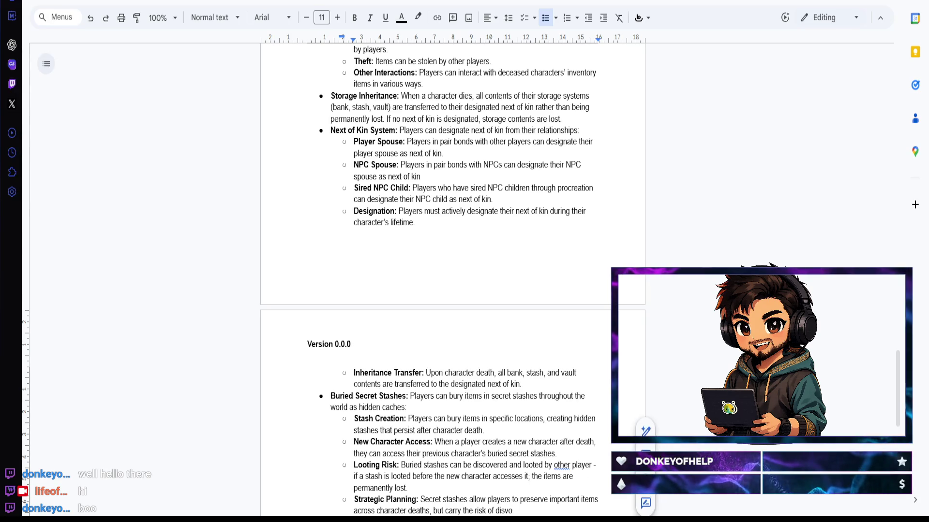
click(560, 466)
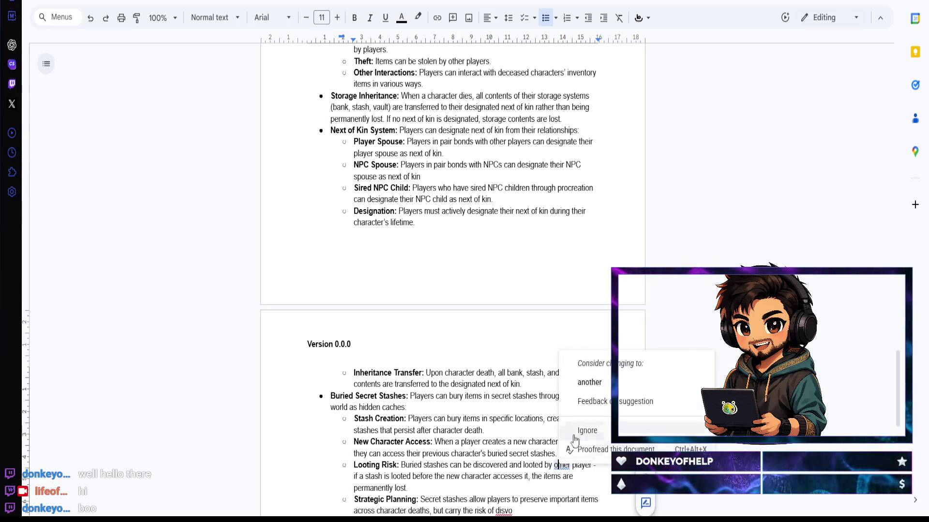
Step: Reword the phrase to 'other players', finish the sentence with 'discovery and theft' and start a new point
click(588, 382)
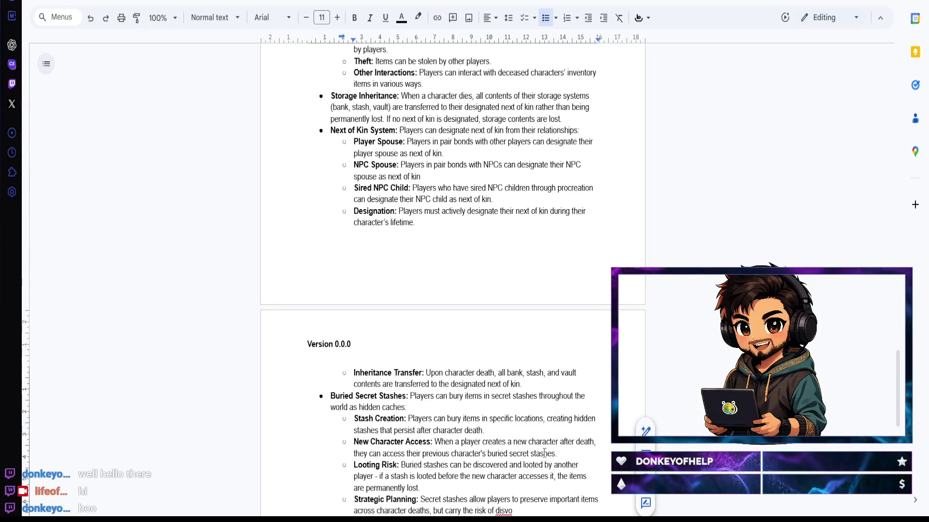
key(ctrl+z)
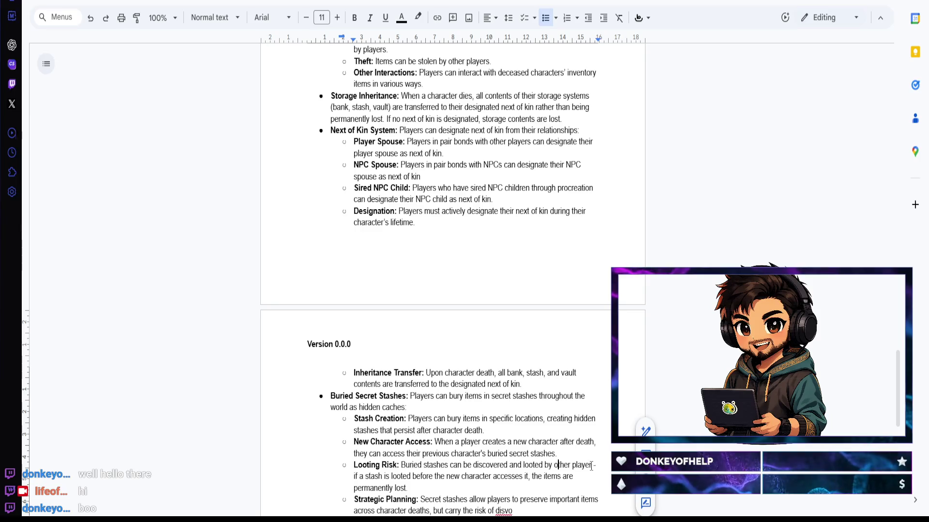
key(ctrl+z)
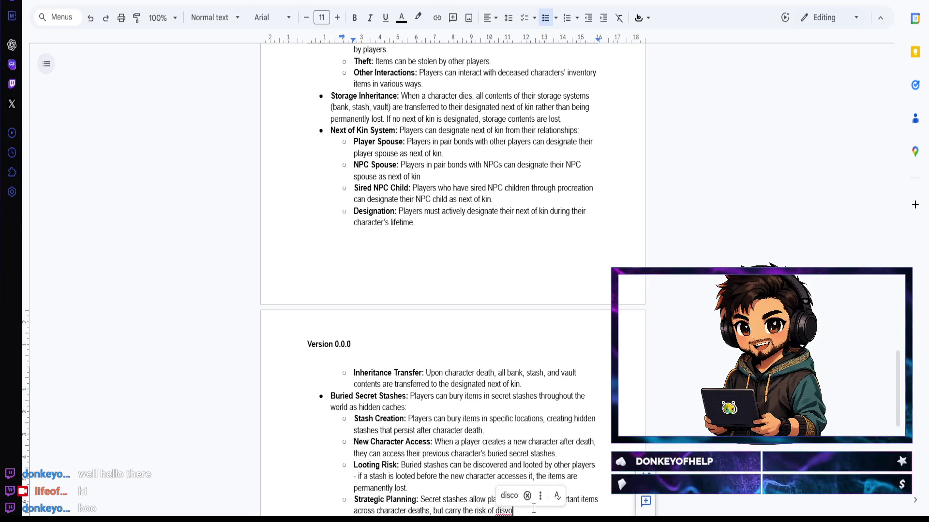
key(BackSpace)
key(BackSpace)
text(covery)
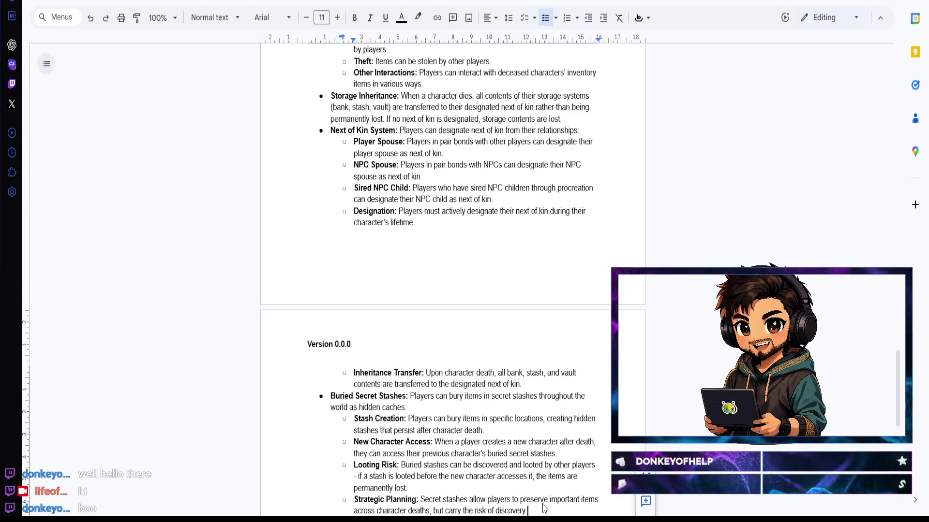
text(and theft.)
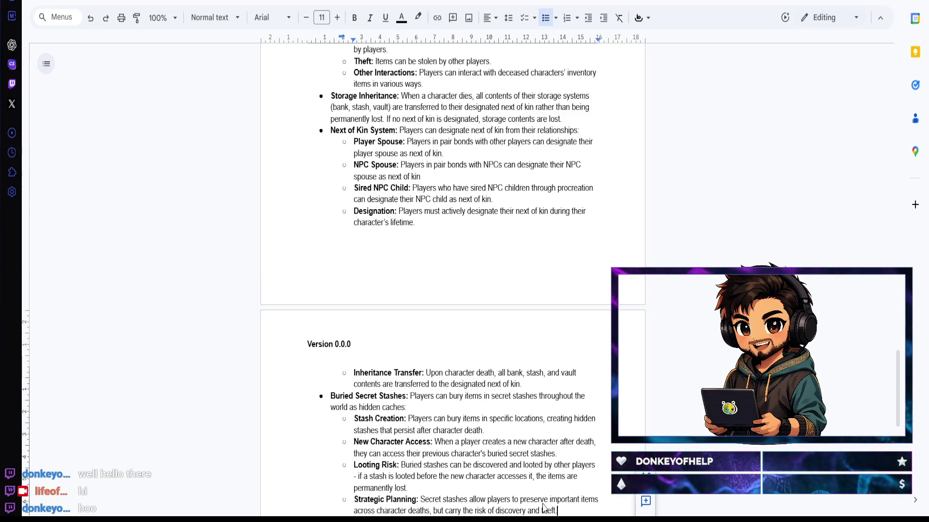
key(Return)
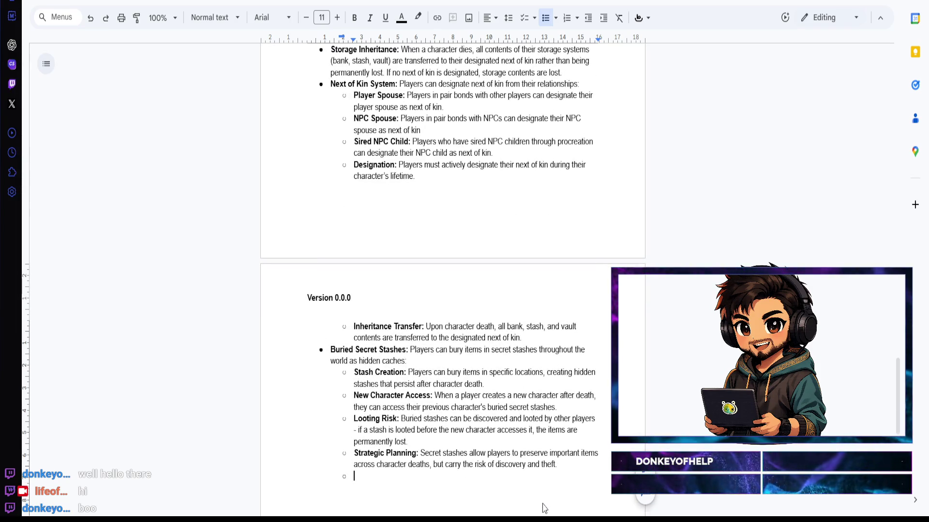
Step: Outdent the empty line to a top-level bullet below Buried Secret Stashes with bold ready
key(ctrl+b)
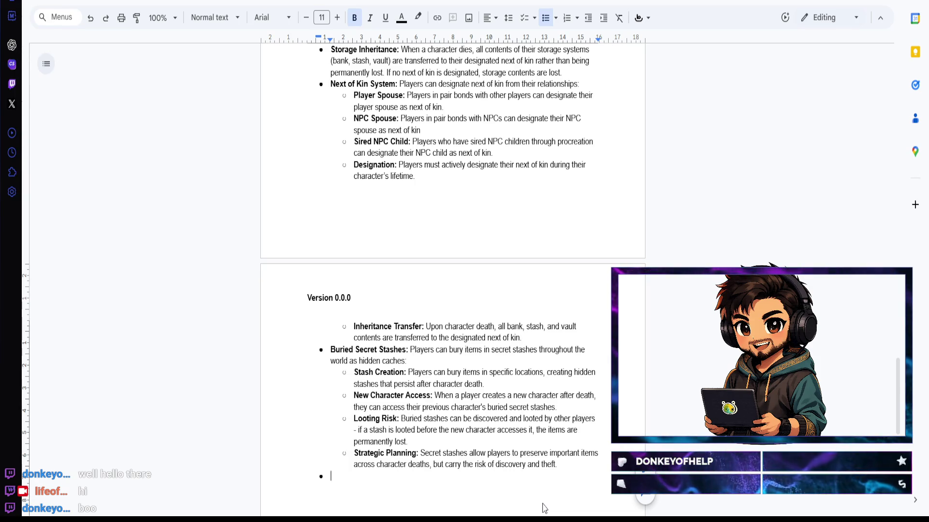
scroll(480, 190, up, 5)
scroll(478, 200, up, 5)
scroll(476, 206, up, 5)
scroll(477, 205, up, 5)
scroll(476, 205, up, 5)
scroll(476, 205, up, 2)
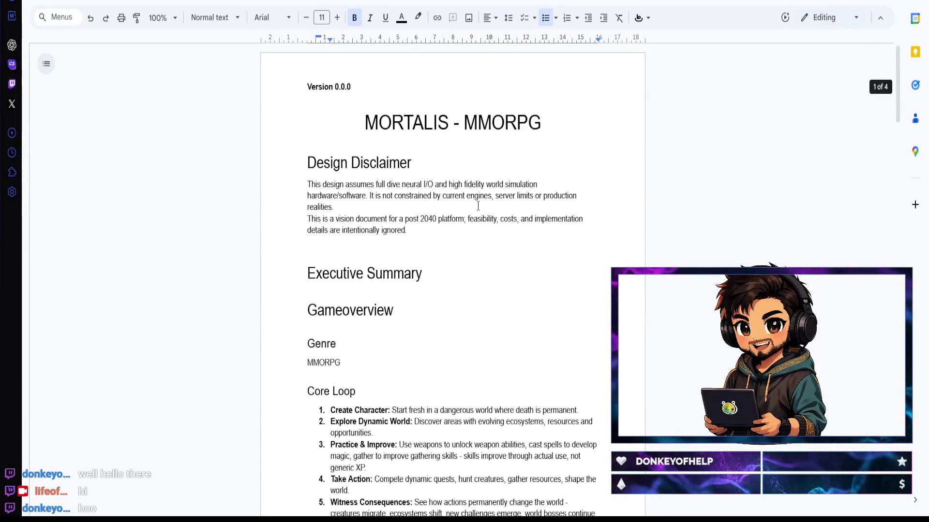
scroll(477, 205, down, 5)
scroll(476, 205, down, 5)
scroll(476, 205, down, 5)
scroll(477, 206, down, 1)
scroll(477, 205, down, 3)
scroll(477, 205, down, 3)
scroll(477, 206, down, 2)
scroll(477, 205, down, 4)
scroll(477, 207, up, 1)
scroll(477, 206, up, 2)
scroll(477, 206, down, 2)
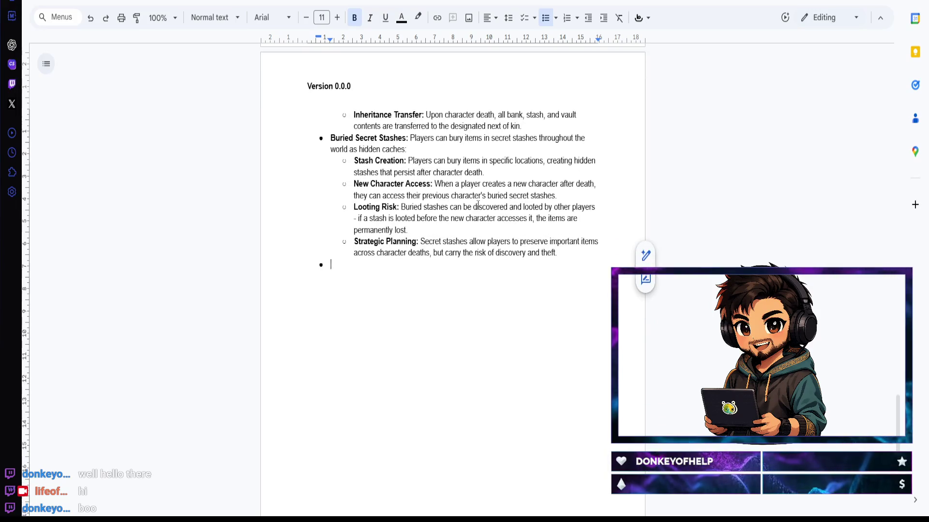
scroll(477, 205, down, 4)
scroll(476, 205, up, 4)
scroll(477, 206, down, 1)
scroll(477, 206, down, 3)
scroll(477, 206, down, 2)
scroll(477, 205, up, 2)
scroll(478, 204, down, 2)
scroll(478, 204, up, 4)
scroll(477, 203, down, 3)
scroll(478, 203, up, 2)
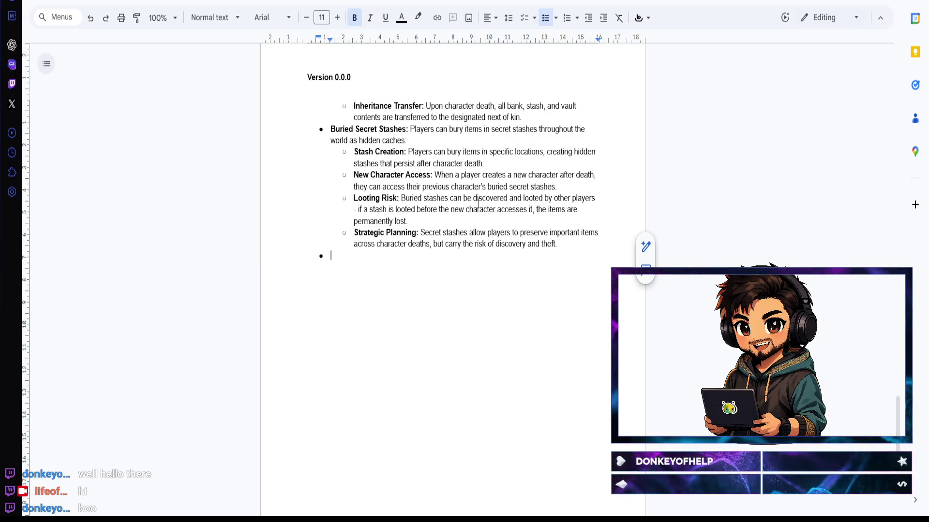
text(Skil)
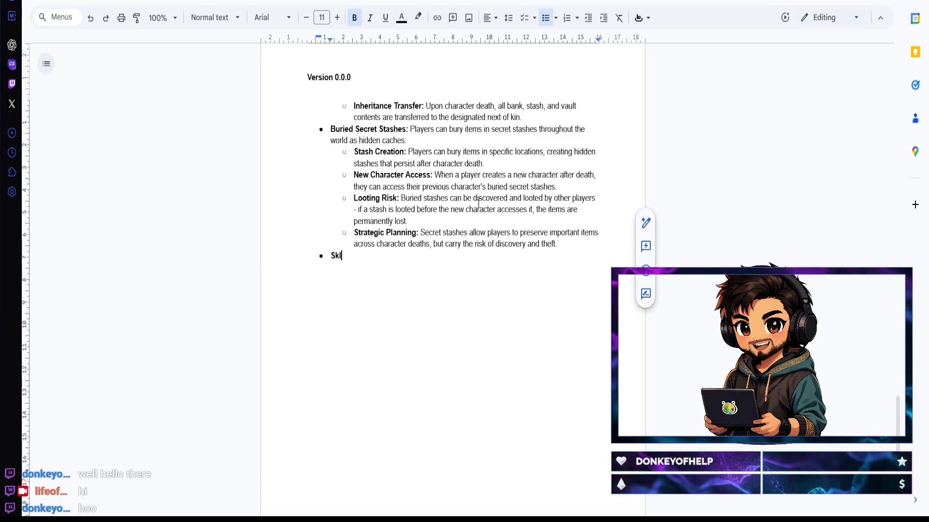
text(l Carry)
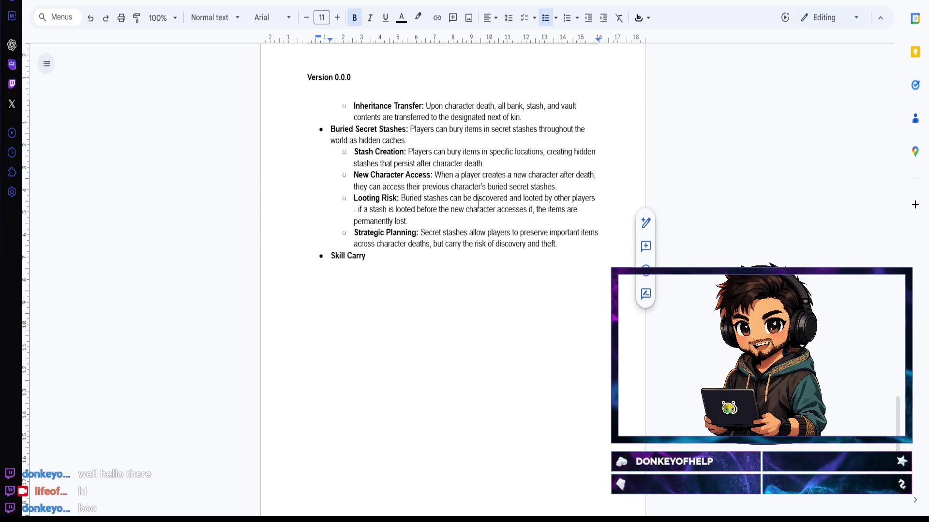
text( Over System)
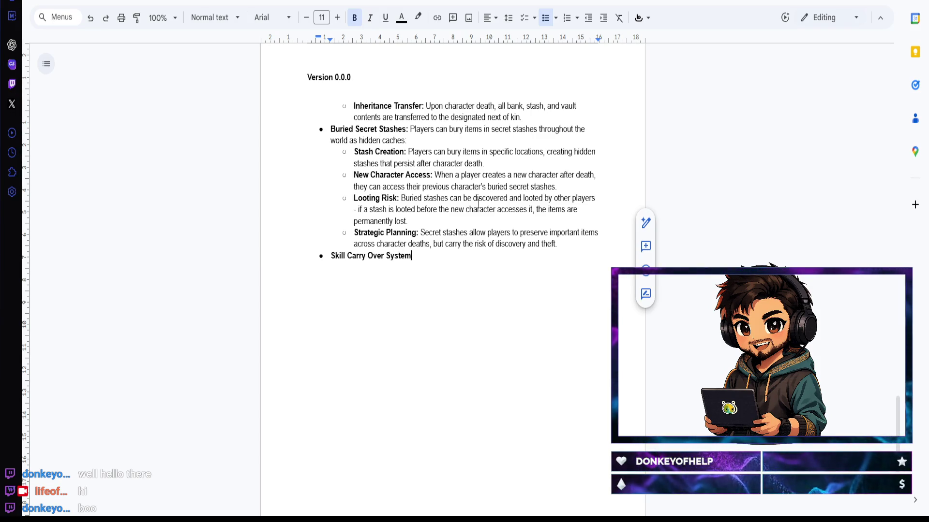
text(:)
Step: Head the new bullet with a bold 'Skill Carry Over System:' label
key(ctrl+b)
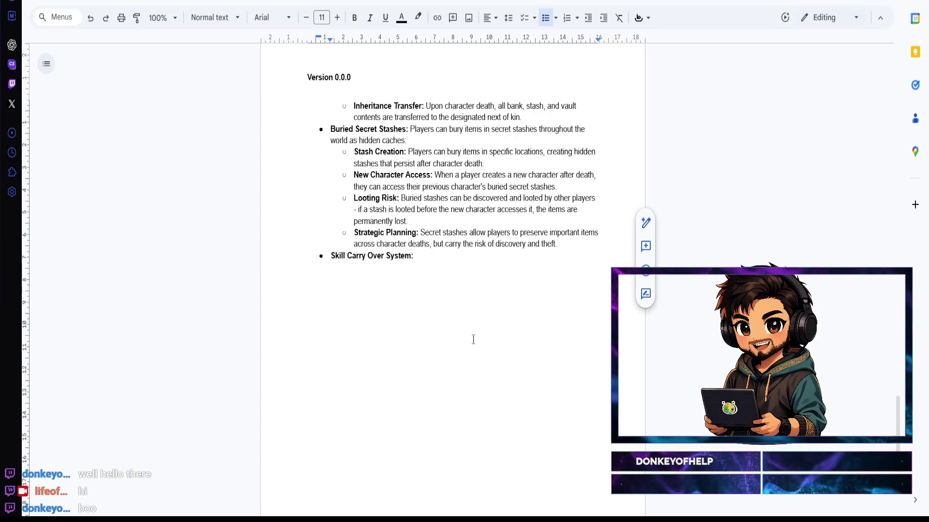
scroll(441, 362, up, 5)
scroll(439, 348, up, 5)
scroll(434, 326, up, 5)
scroll(435, 326, down, 5)
scroll(434, 326, down, 3)
scroll(434, 326, down, 4)
scroll(434, 326, down, 3)
scroll(434, 326, up, 1)
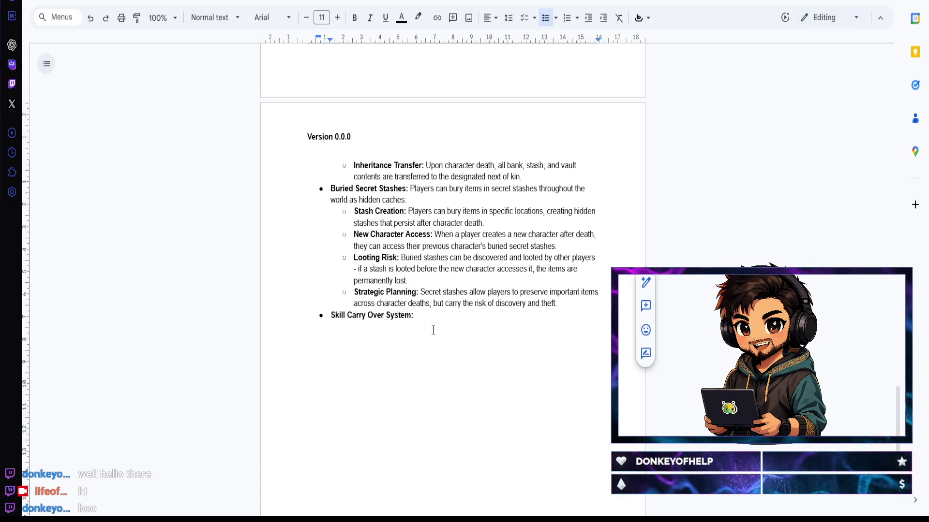
scroll(433, 330, up, 10)
scroll(433, 330, up, 10)
scroll(434, 331, up, 5)
scroll(434, 332, down, 3)
scroll(434, 334, up, 3)
scroll(434, 336, up, 1)
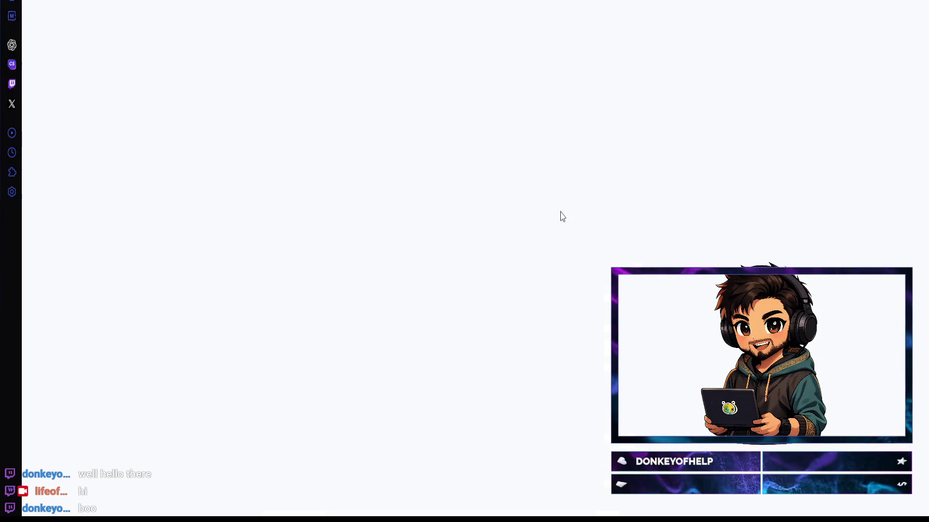
key(ctrl+w)
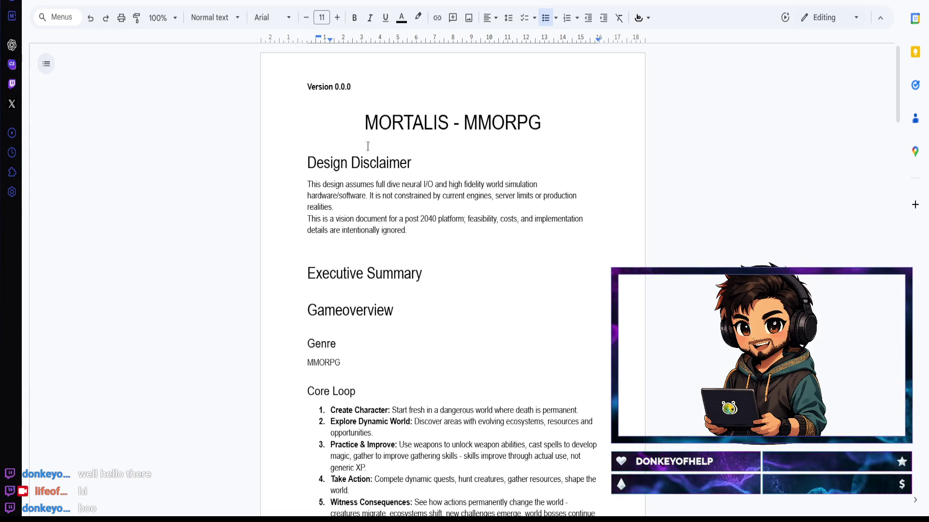
scroll(401, 247, down, 5)
scroll(401, 246, down, 4)
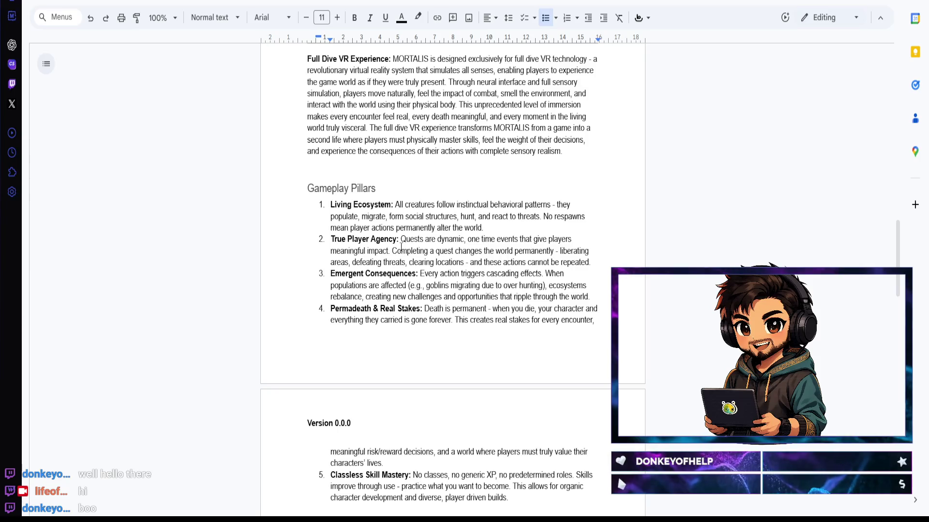
scroll(420, 206, down, 3)
scroll(421, 206, down, 8)
scroll(421, 206, down, 8)
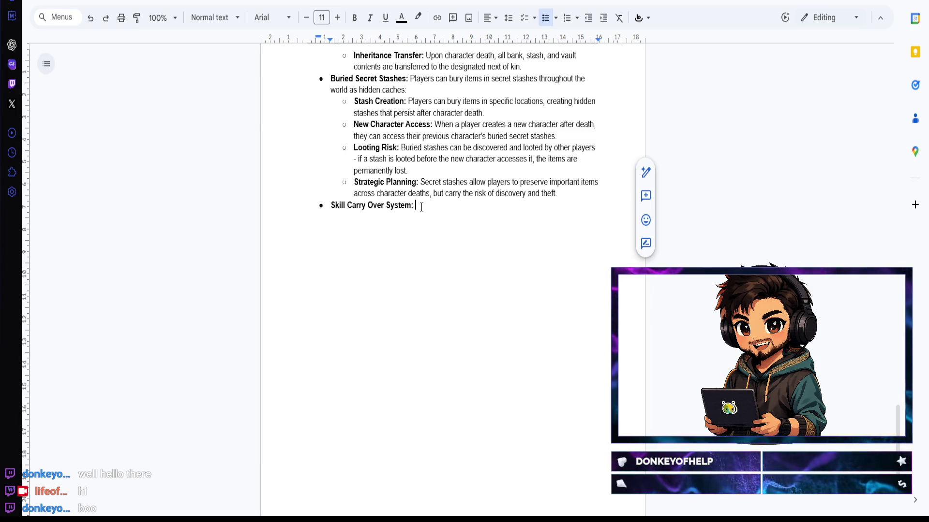
text(Skills)
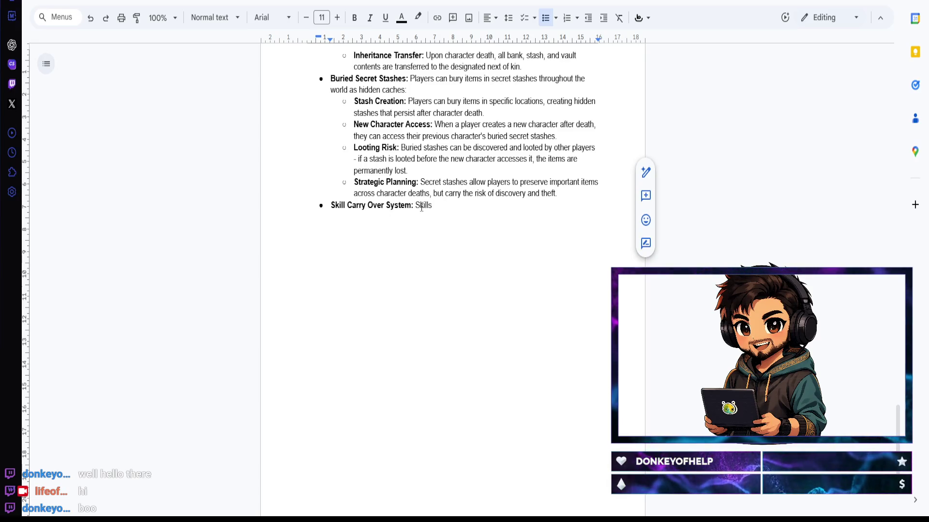
text( obtained)
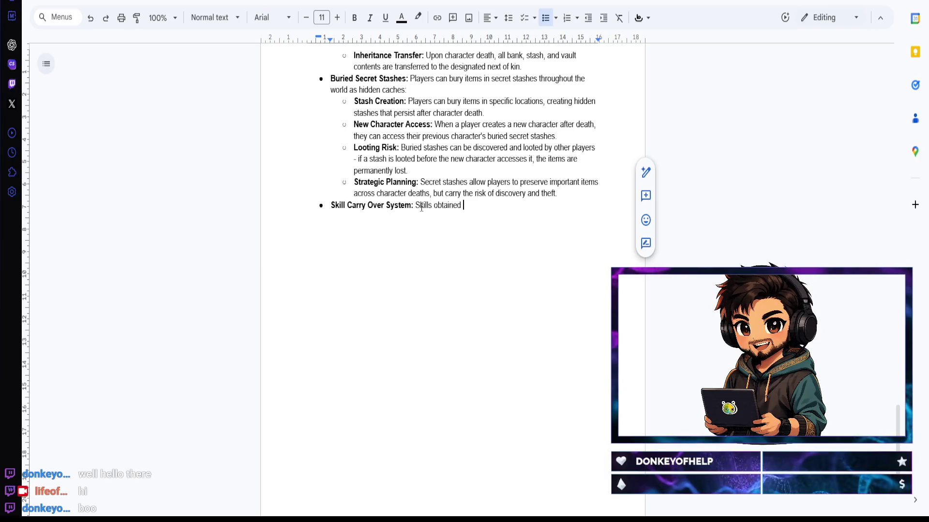
text( during a character's )
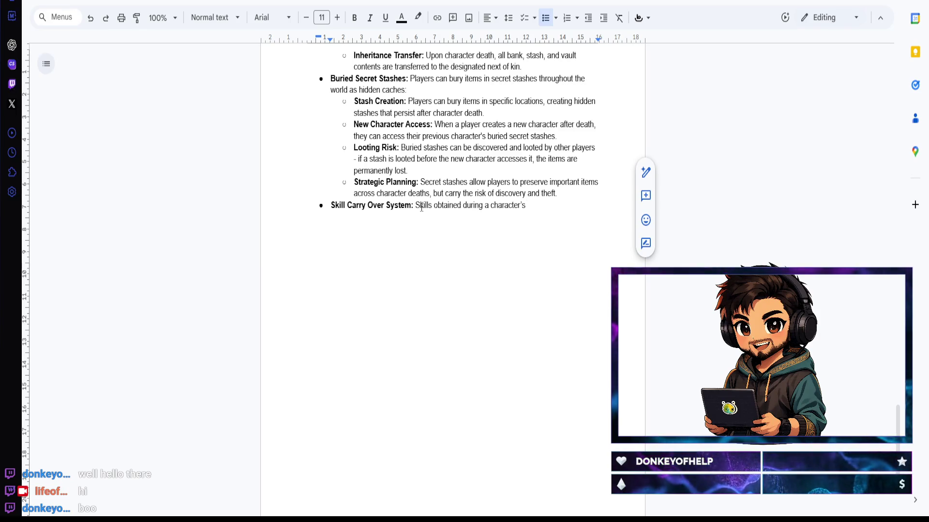
text(life carry over )
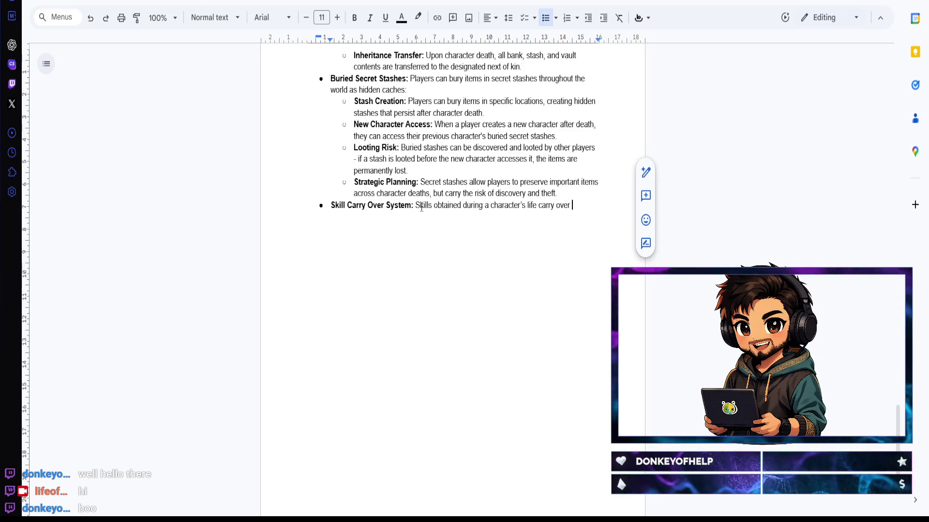
text(to the next character )
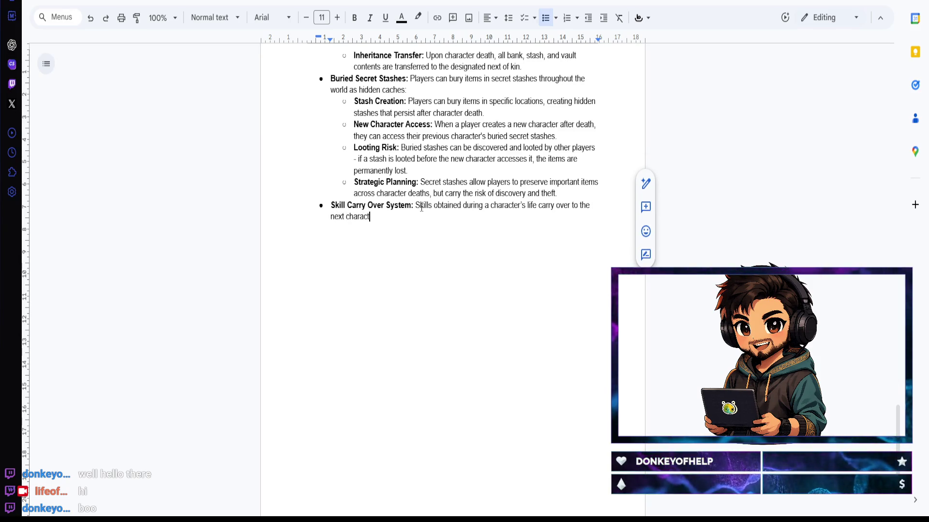
text(with diminishing returns)
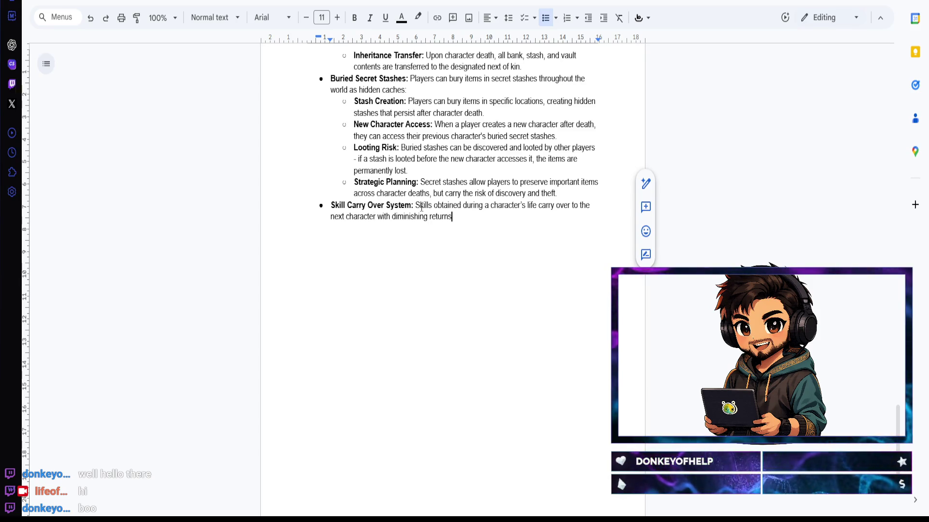
text(:)
Step: Describe skills carrying over to the next character with diminishing returns, then start a sub-bullet
key(Return)
Step: Add 'First Death: 100% of skills carry over, full progression retained' and begin a bold 'Second Death: 75%' tier
key(Tab)
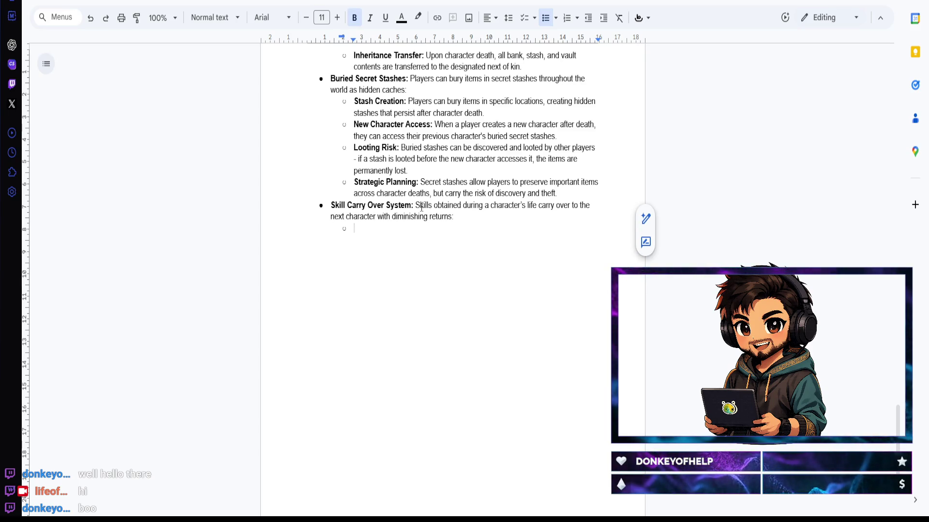
text(First Dea)
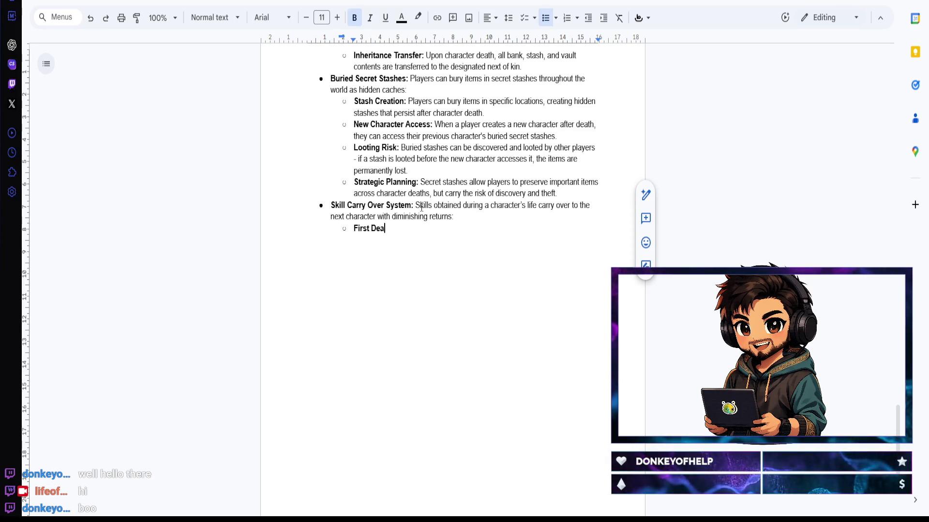
text(th: )
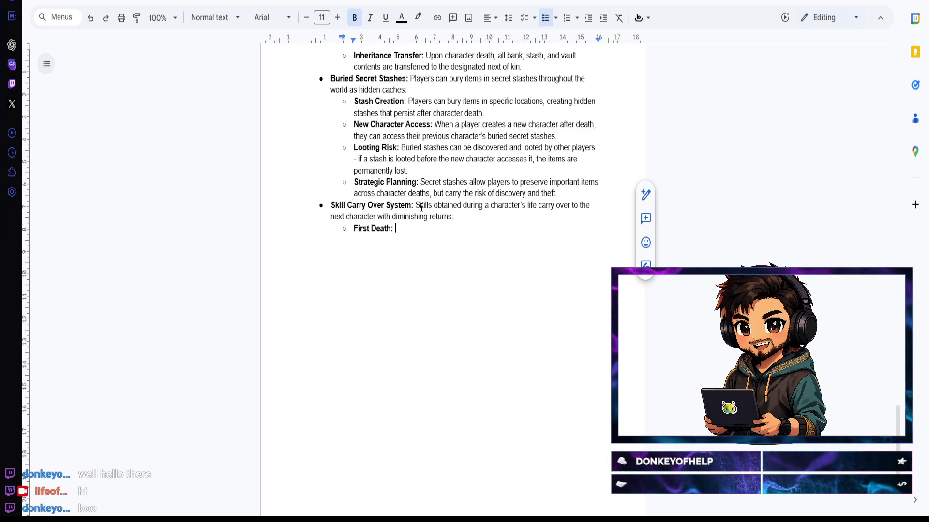
text(1)
key(BackSpace)
key(ctrl+b)
text(100% of sk)
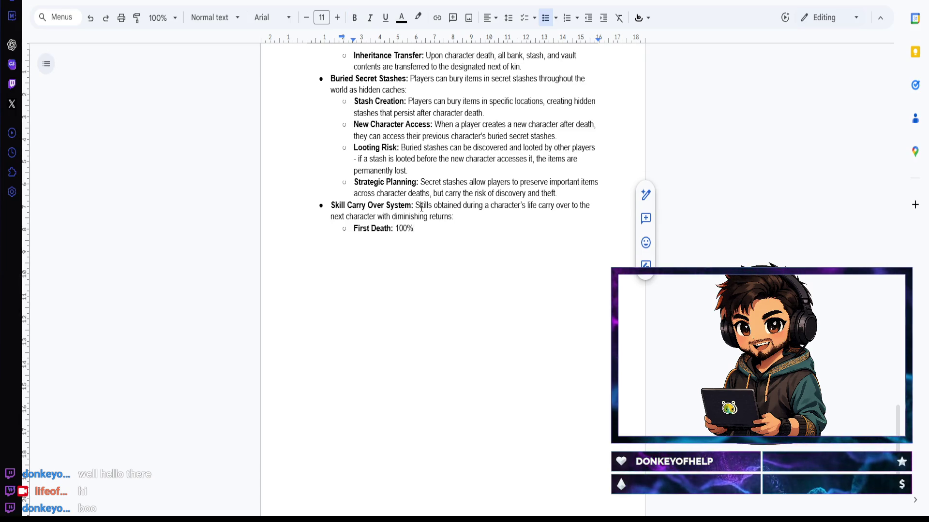
text(ills )
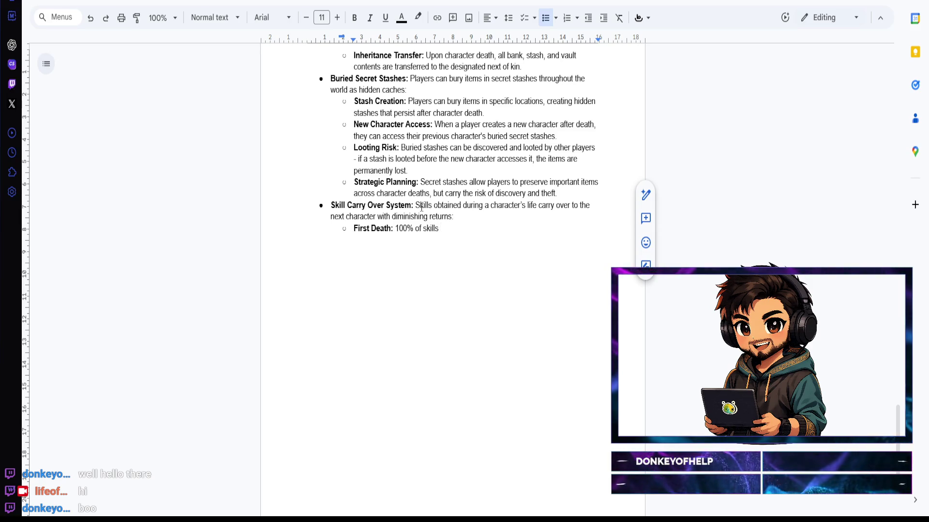
text(carry over)
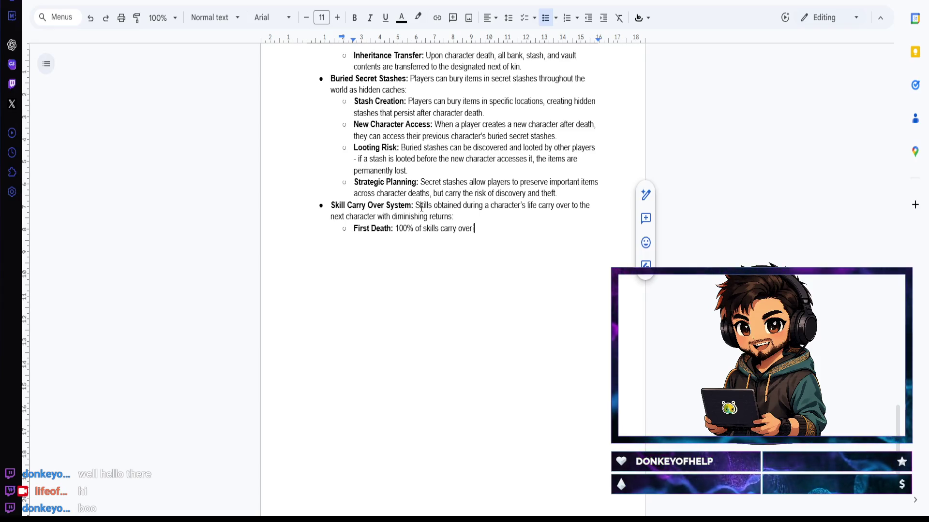
text( ()
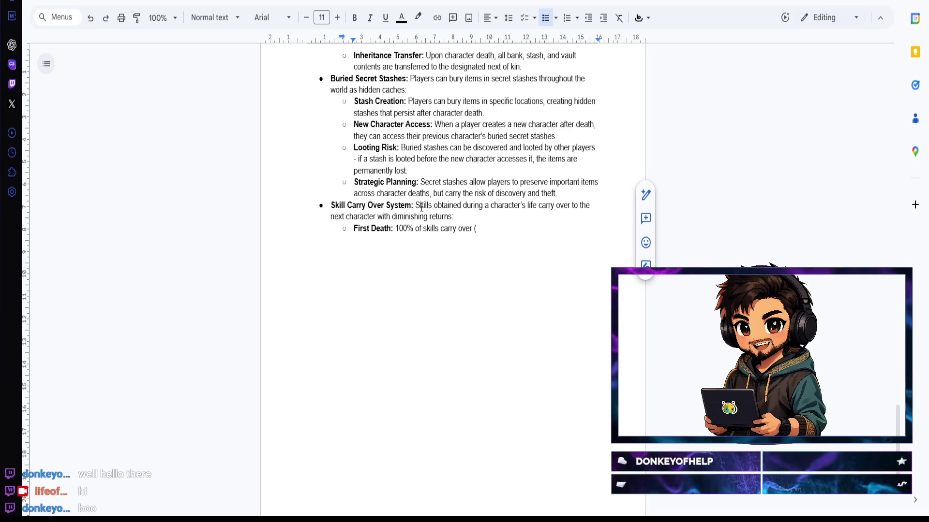
text(full skill )
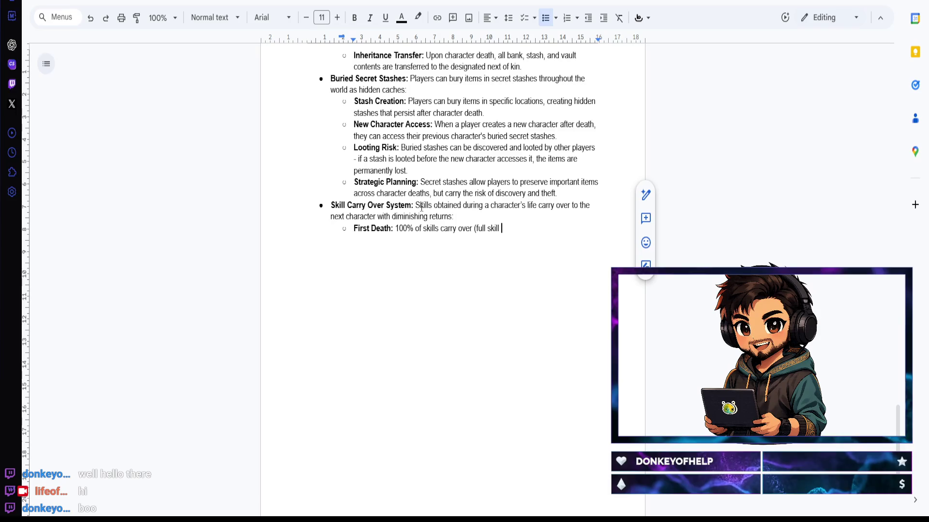
text(progres)
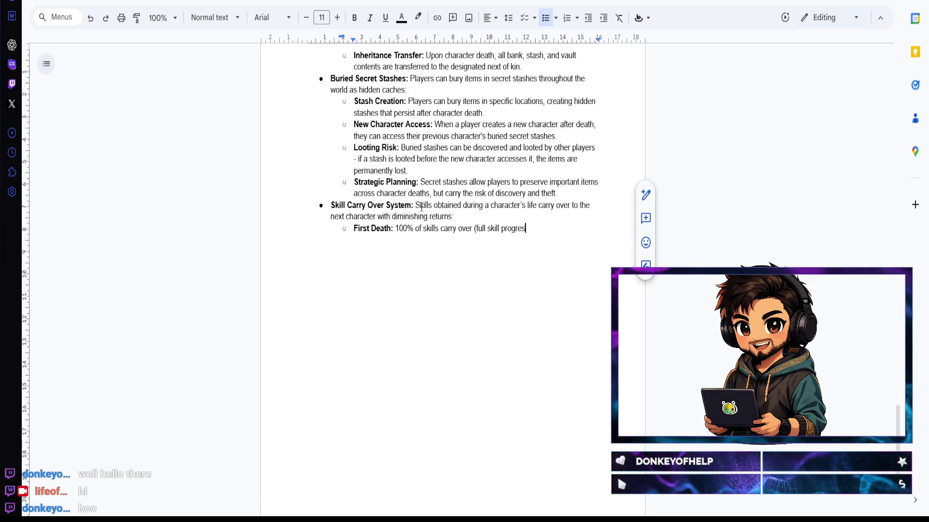
text(sion)
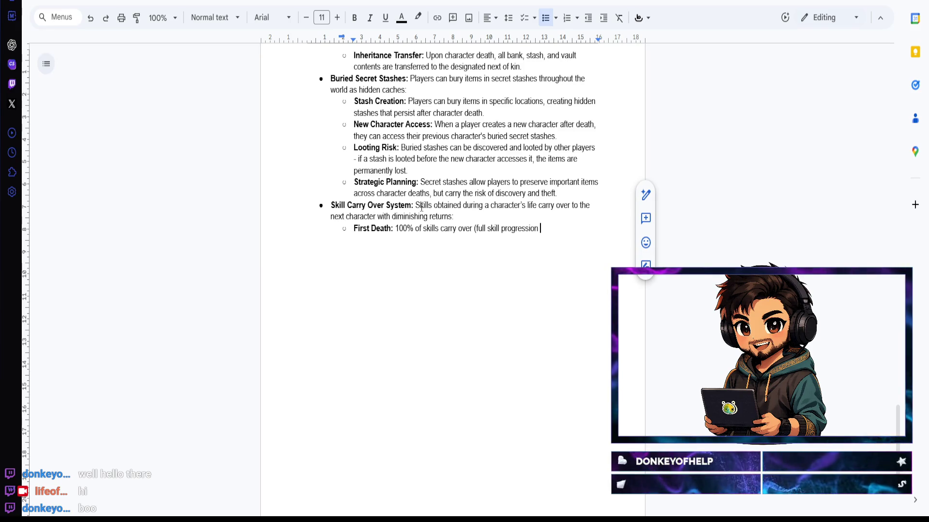
text(retained))
key(Return)
key(ctrl+b)
text(Second Death:)
key(ctrl+b)
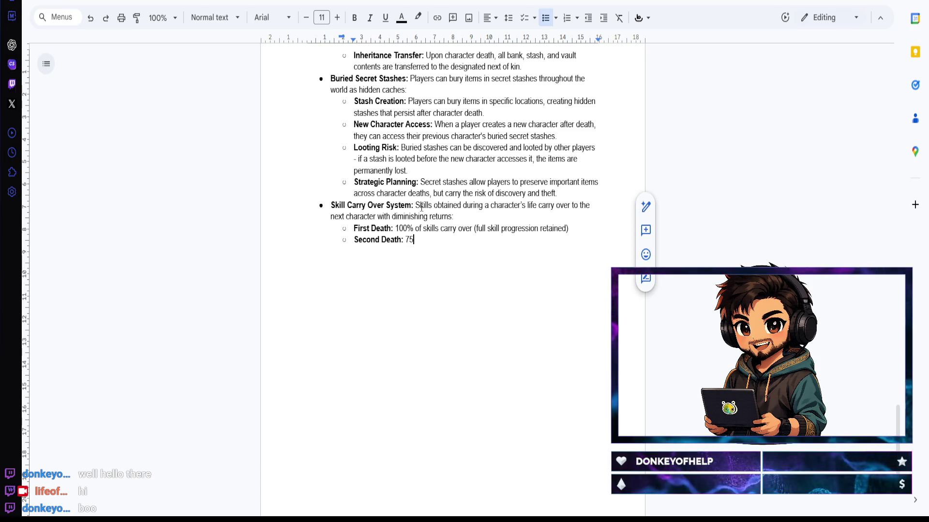
text(%)
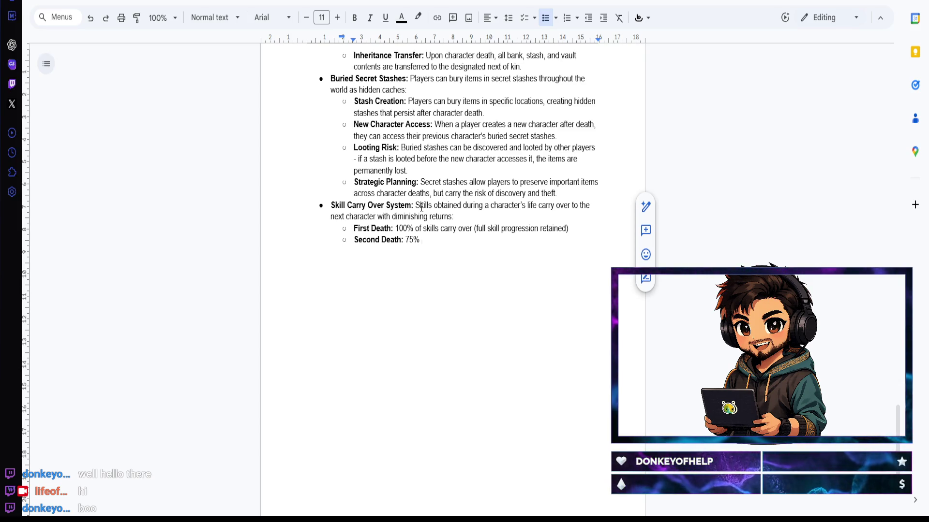
text(of skills )
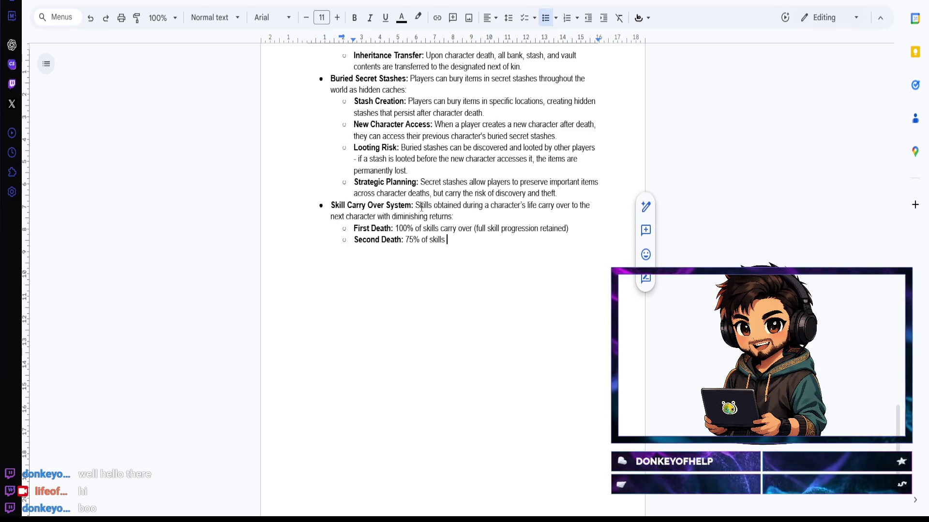
text(carry over)
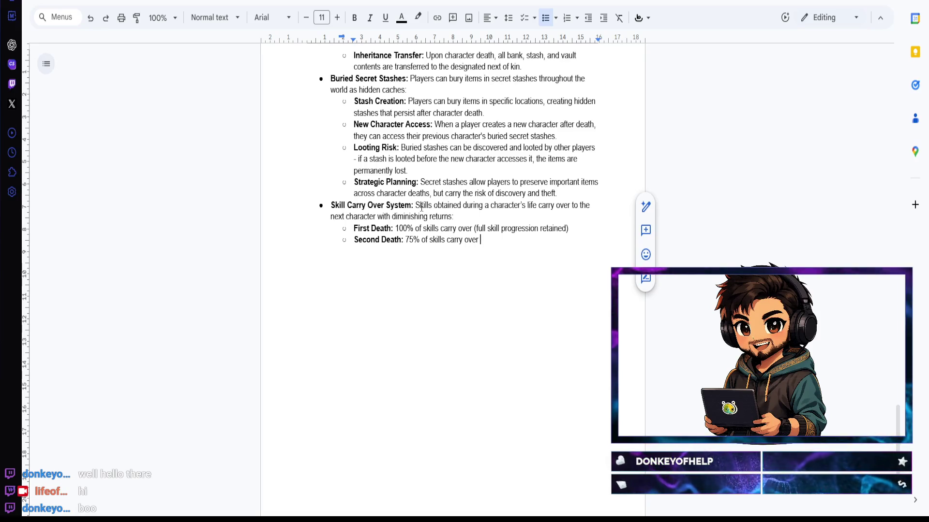
Step: Finish Second Death as '75% of skills carry over' and add a bold 'Third Death:' label below it
key(Return)
key(ctrl+b)
text(Third Deat)
key(ctrl+b)
text(0%)
key(BackSpace)
key(BackSpace)
key(BackSpace)
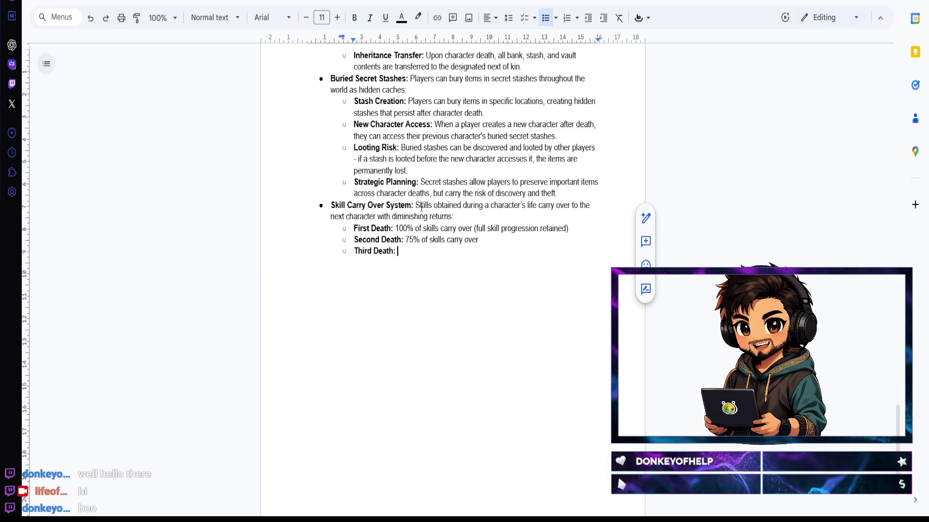
text(50%)
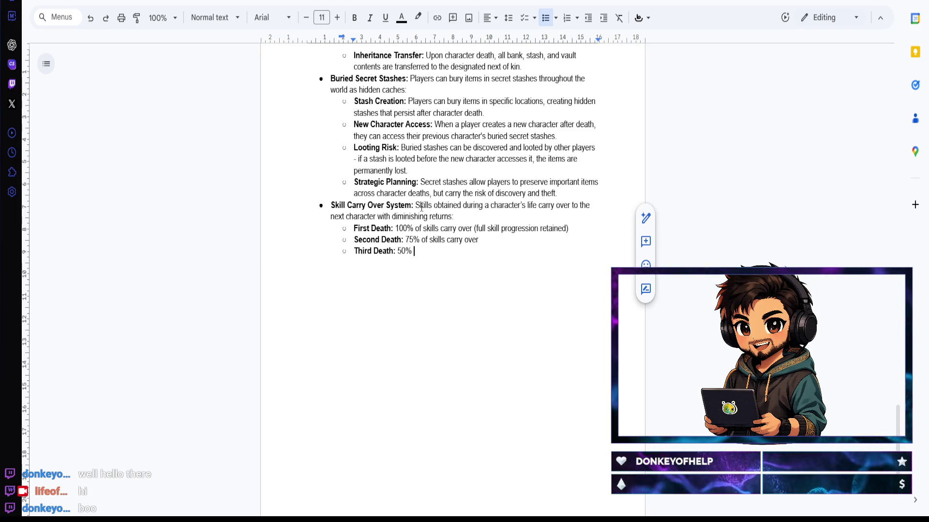
text( of skills carry over)
Step: Add the bold 'Fourth Death and Beyond:' tier with 25% of skills carrying over, then begin a new top-level bullet
key(Return)
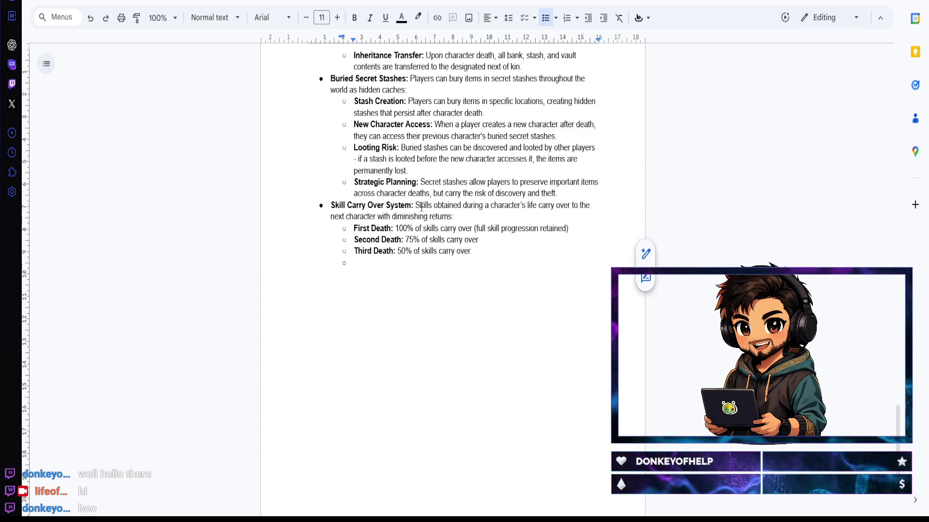
key(ctrl+b)
text(Fourth Death )
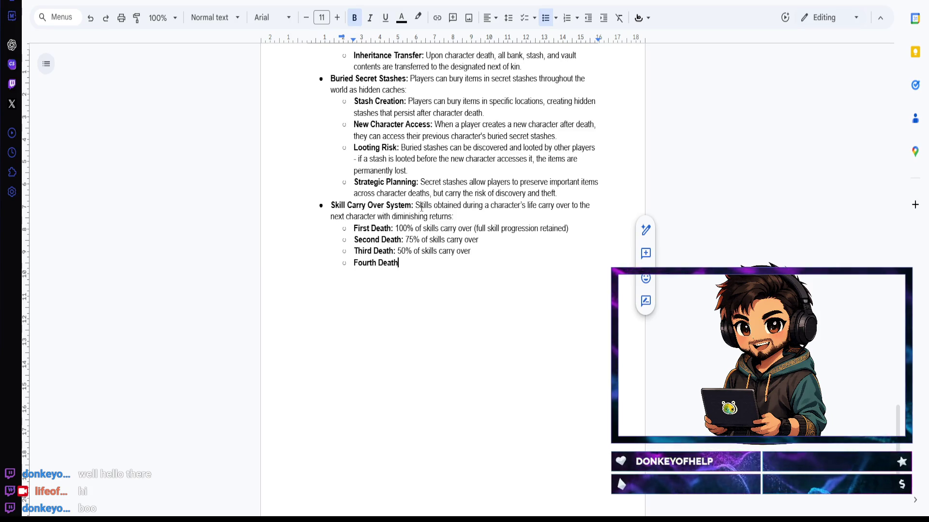
text(and )
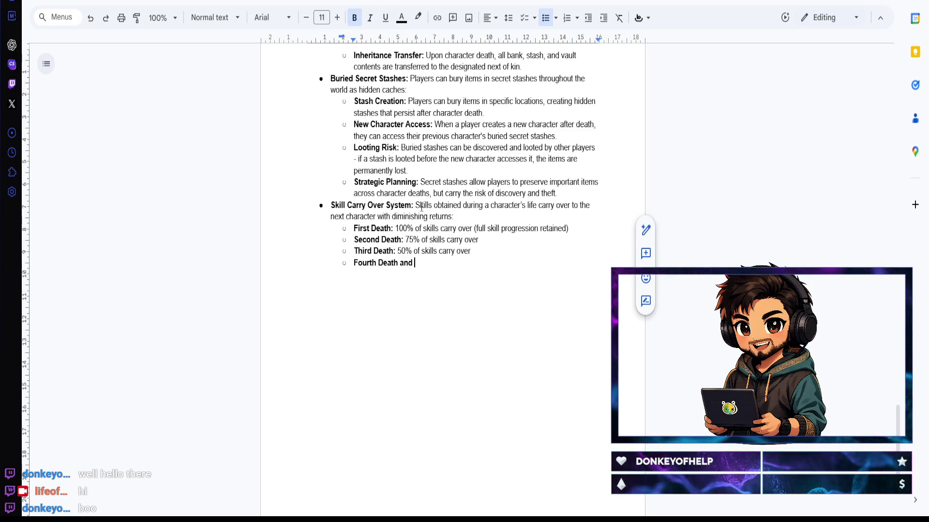
text(Beyond:)
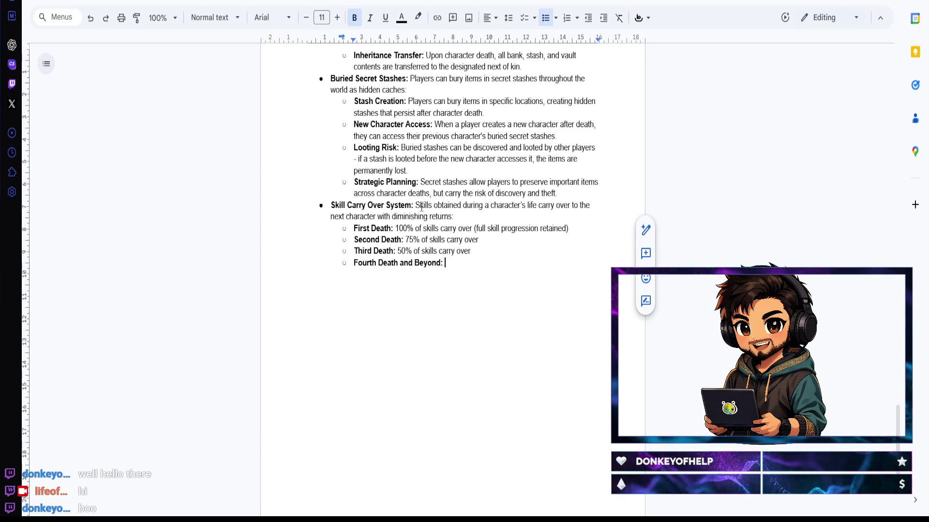
key(ctrl+b)
text(5% of skills carry over)
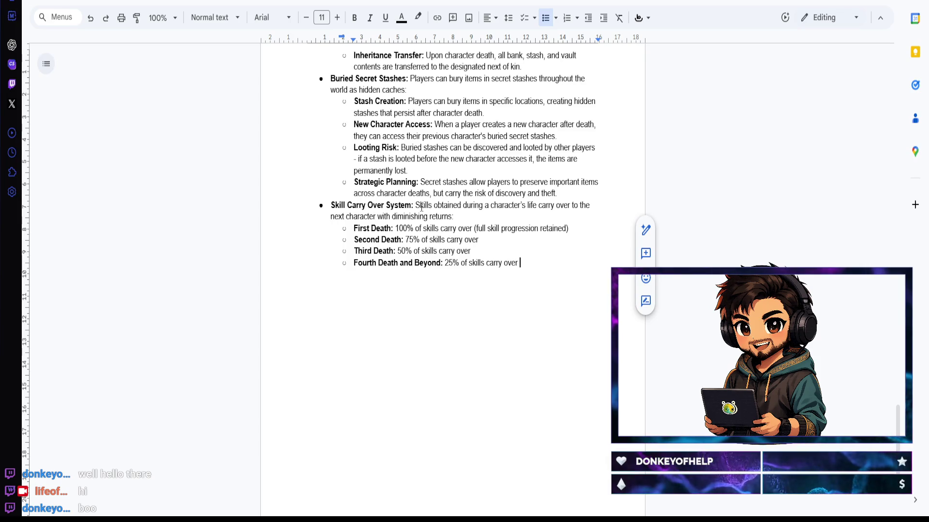
key(Return)
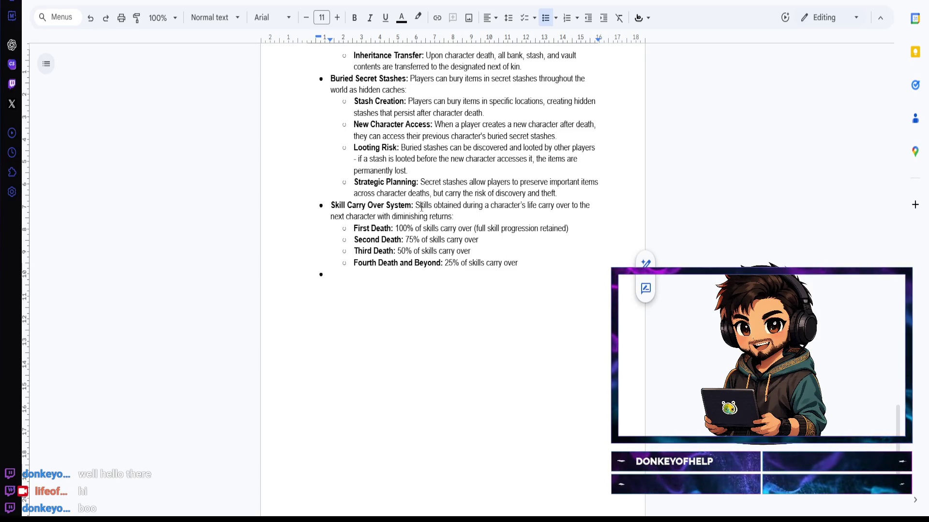
text(C)
key(ctrl+b)
text(Carry Over Purpose:)
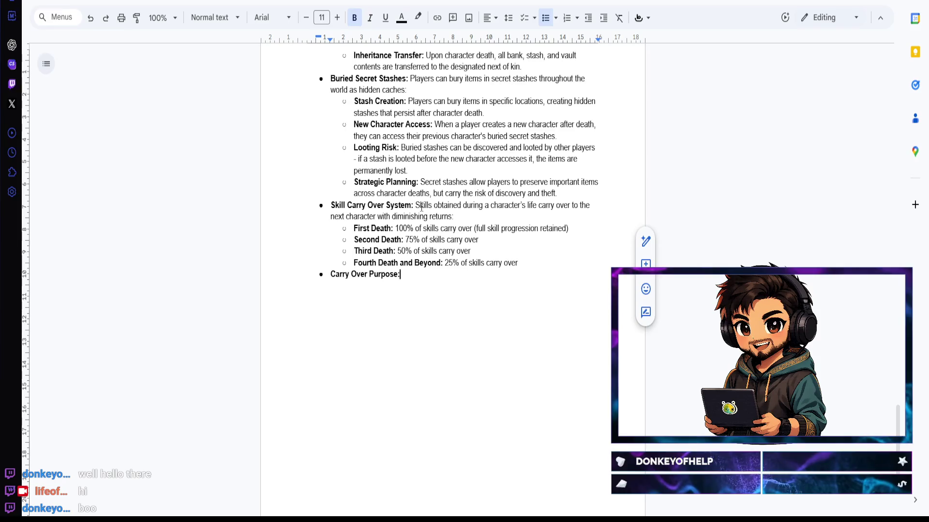
Step: Write the bold 'Carry Over Purpose:' heading followed by a space in regular weight
key(ctrl+b)
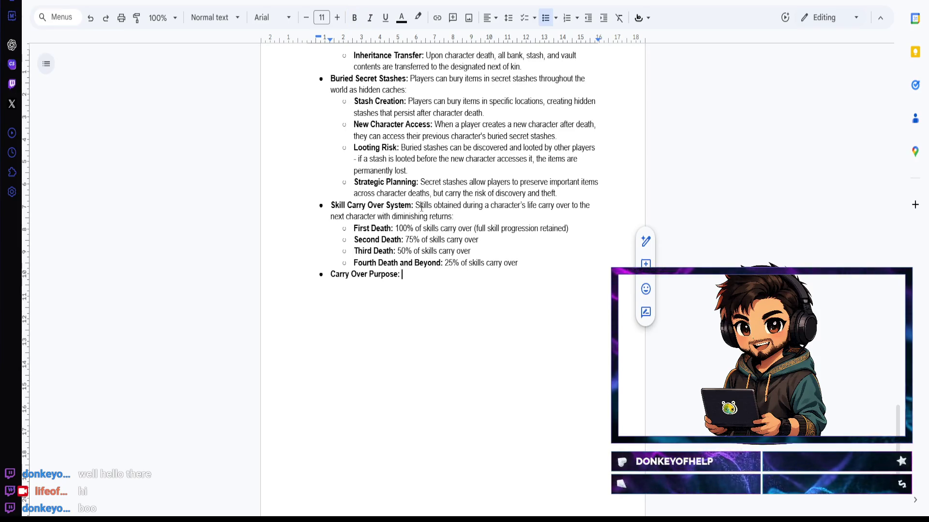
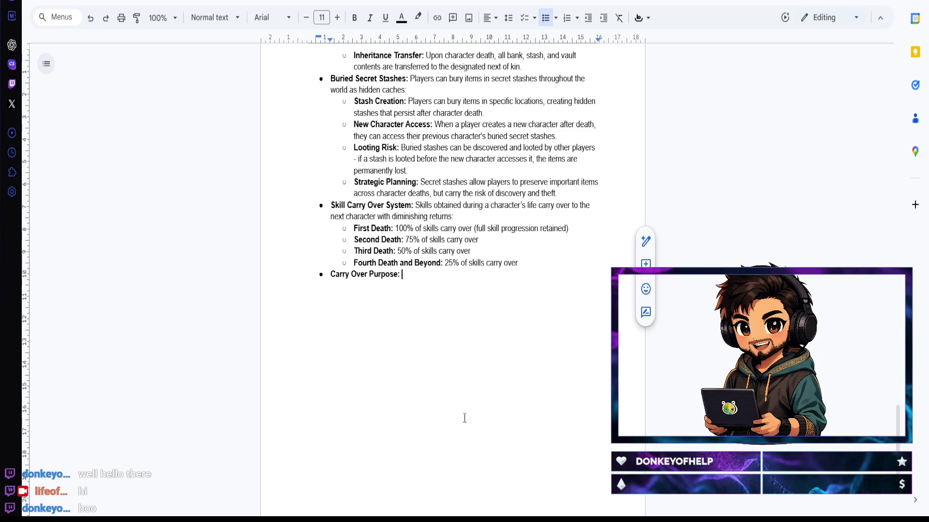
text(Secret and discov)
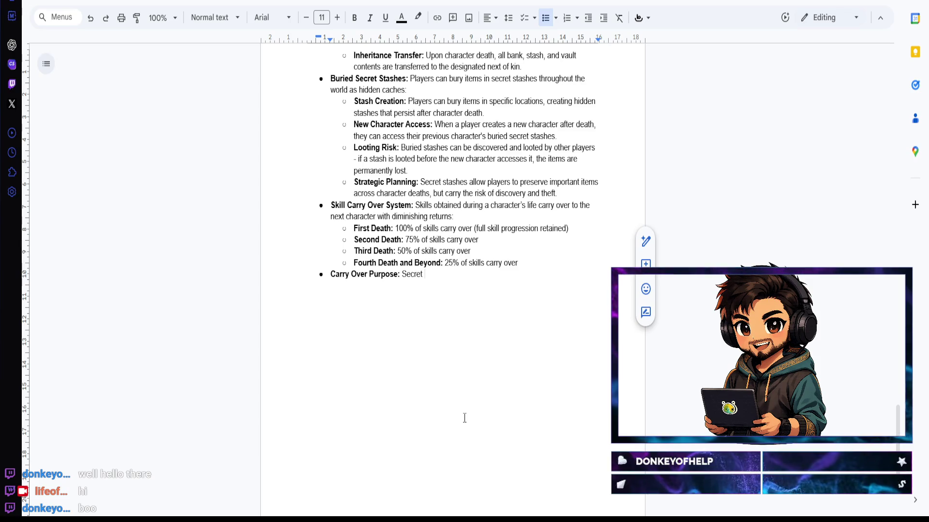
text(ered )
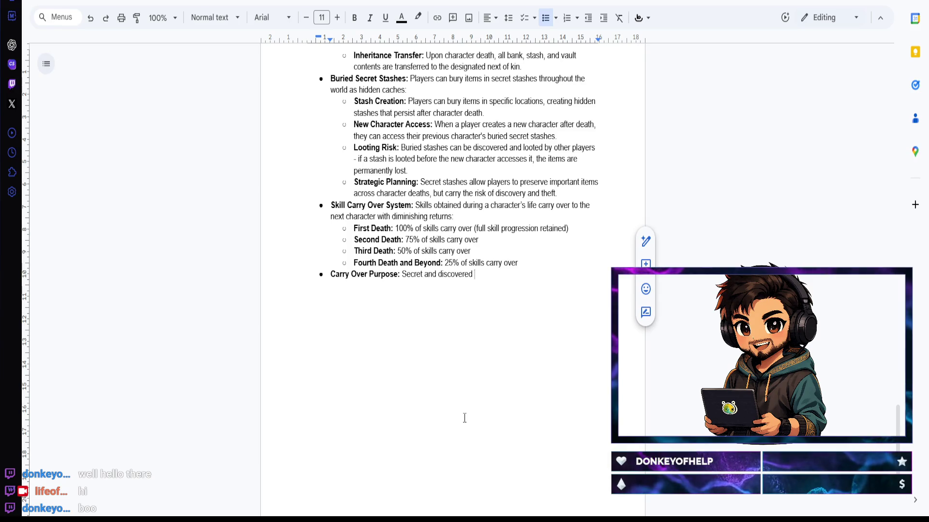
text(recipes )
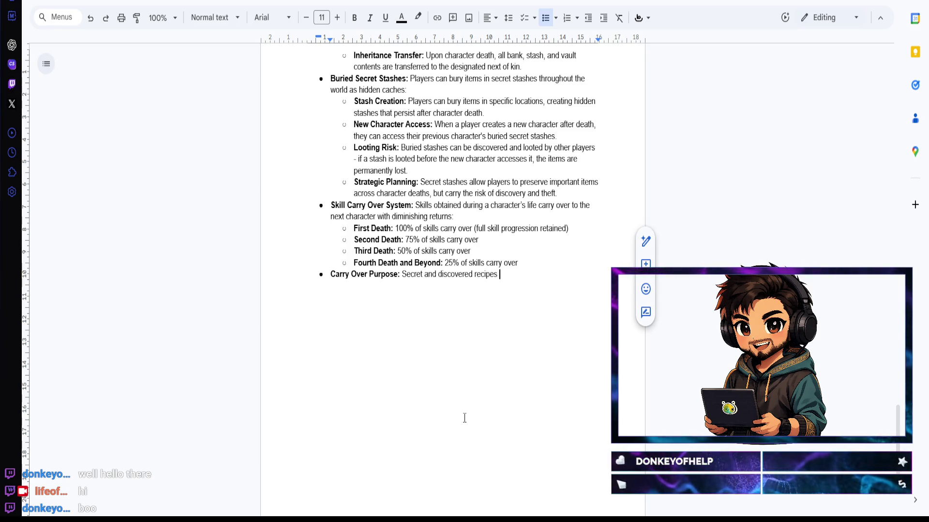
text(carry)
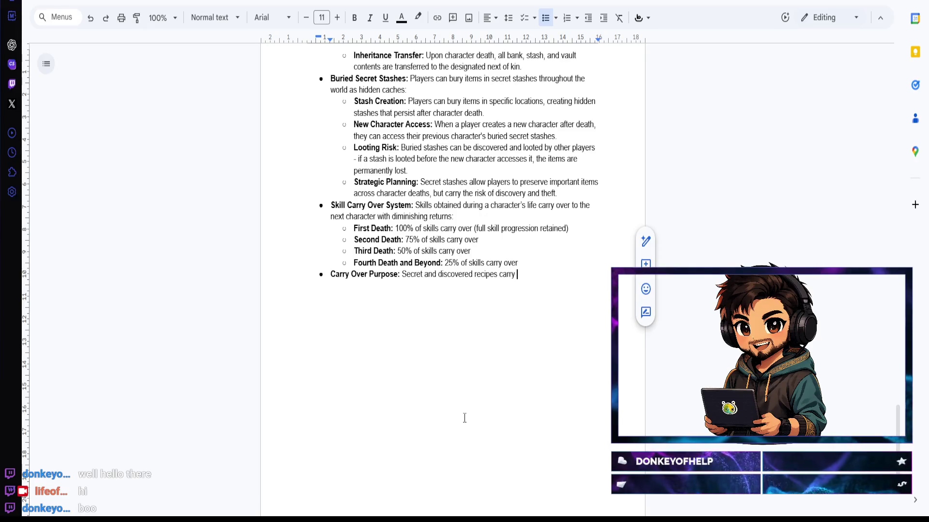
Step: Correct a misspelling while writing that secret and discovered recipes carry over
key(BackSpace)
key(BackSpace)
key(BackSpace)
text(ver )
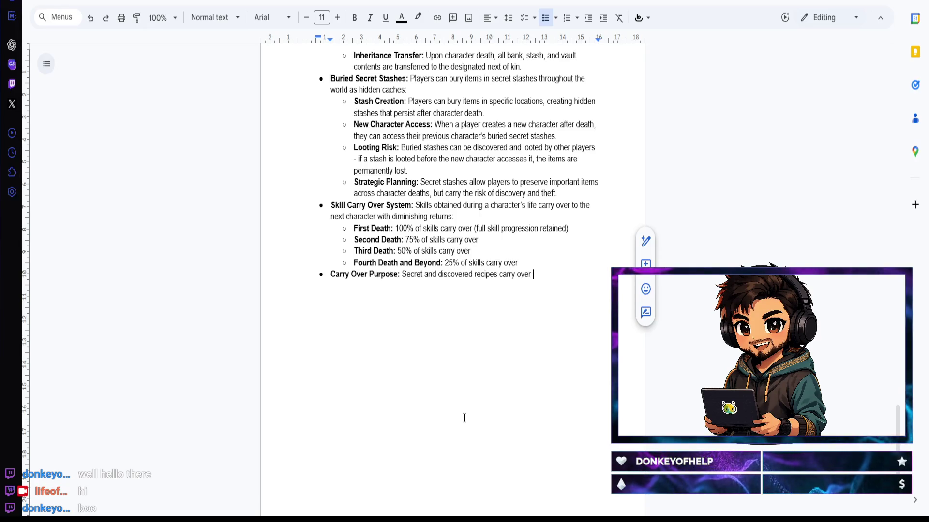
text(to new characters )
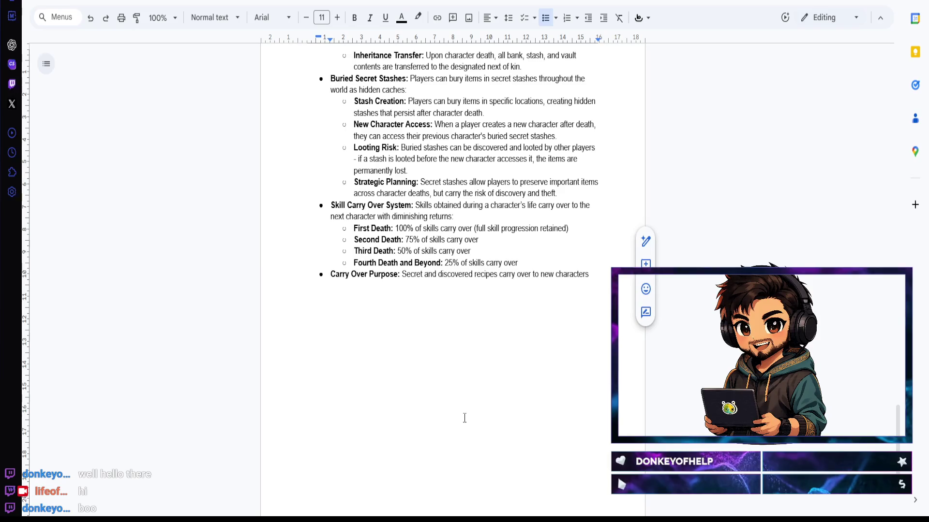
text(after death )
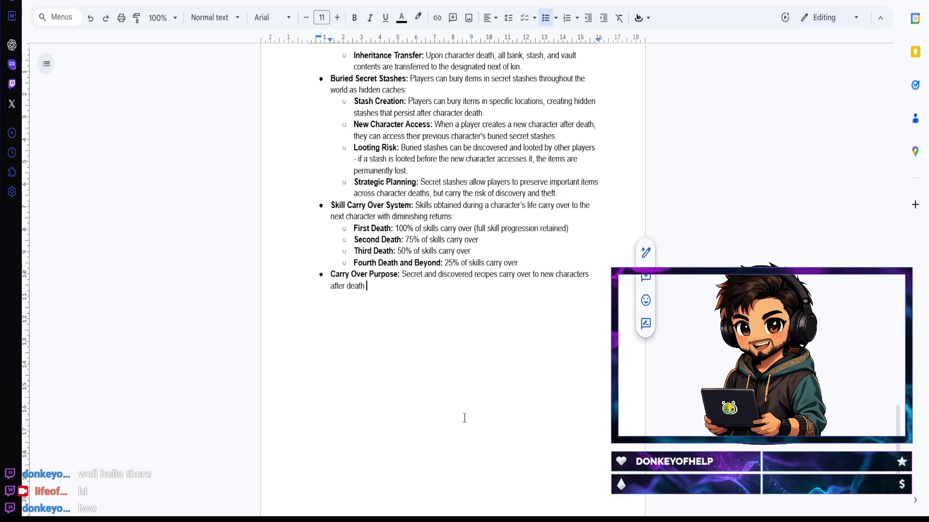
text(, representing )
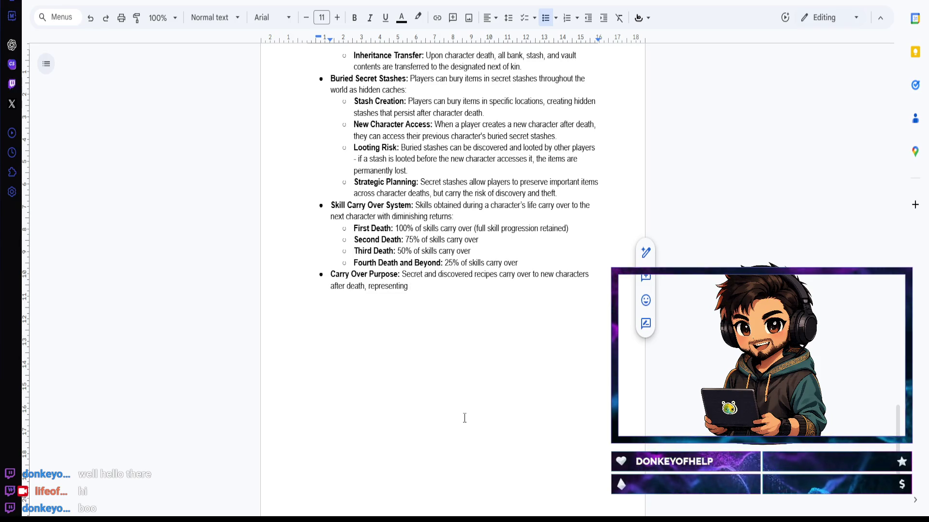
text(knowledge )
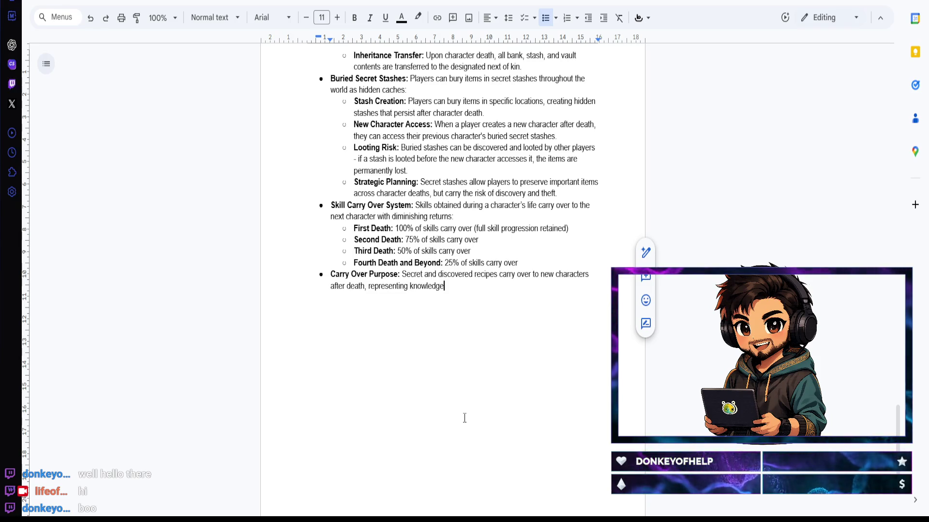
text(that persists )
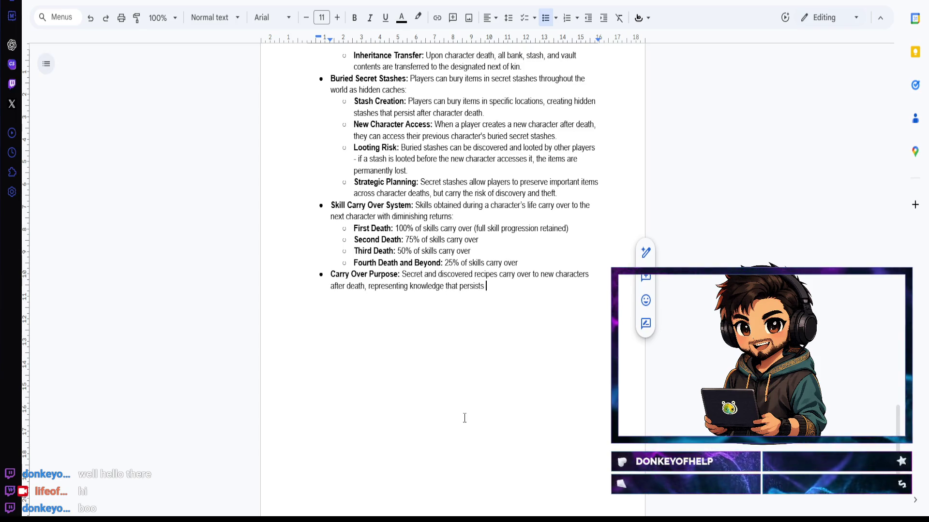
text(across character lives. )
text(The )
text(s functions)
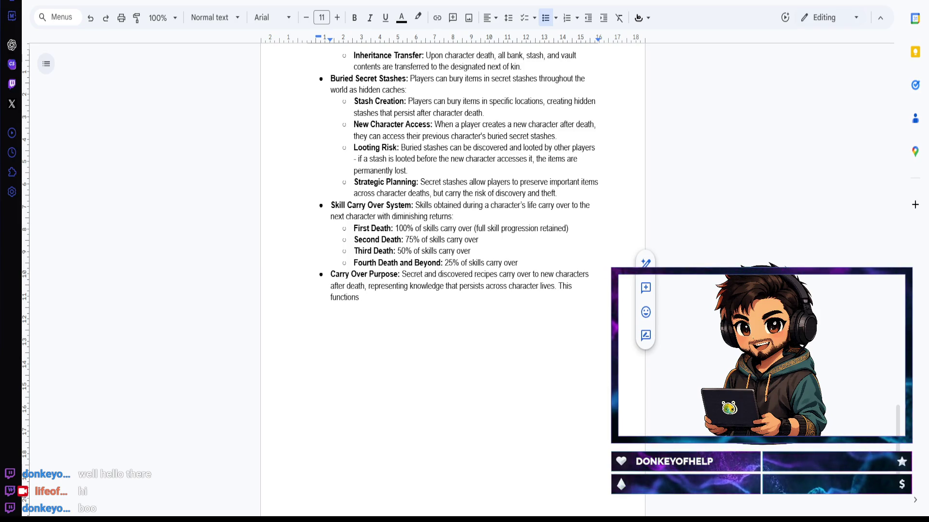
click(523, 313)
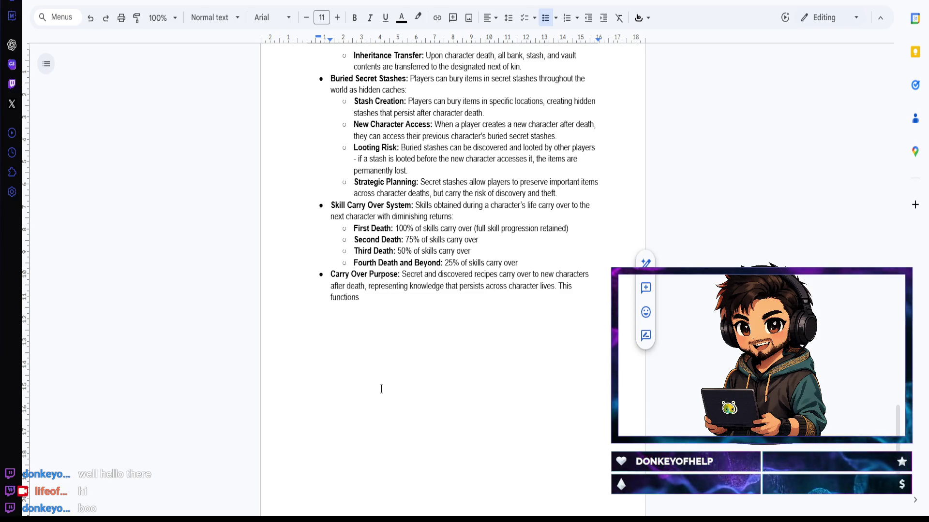
text( as knowledg)
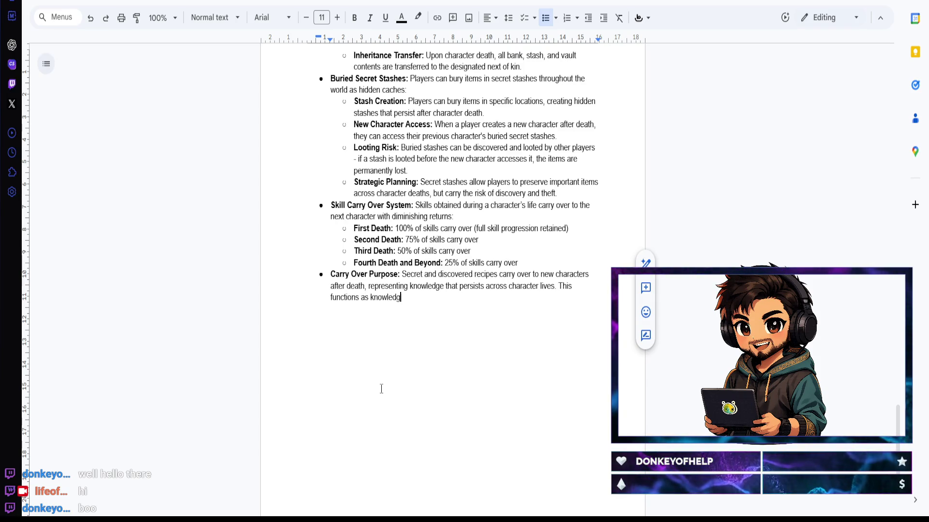
text(e carrying over)
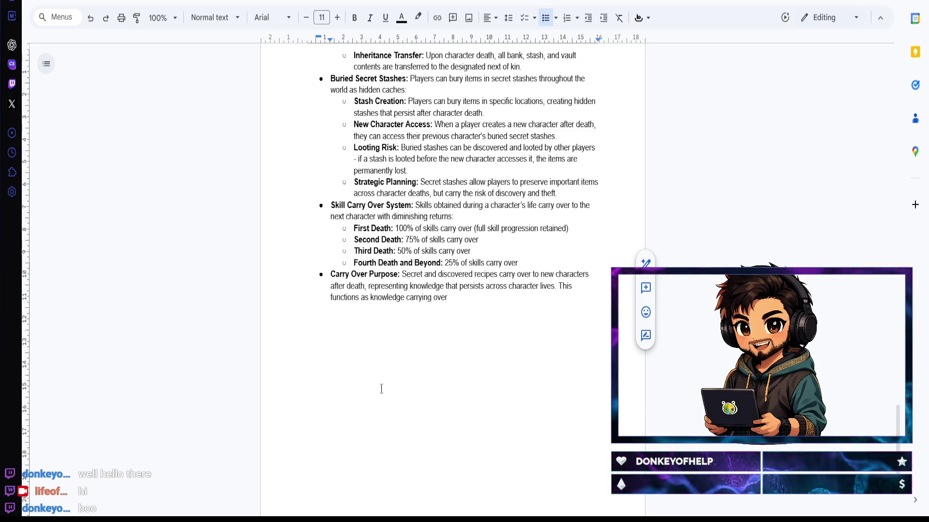
text( from a past life)
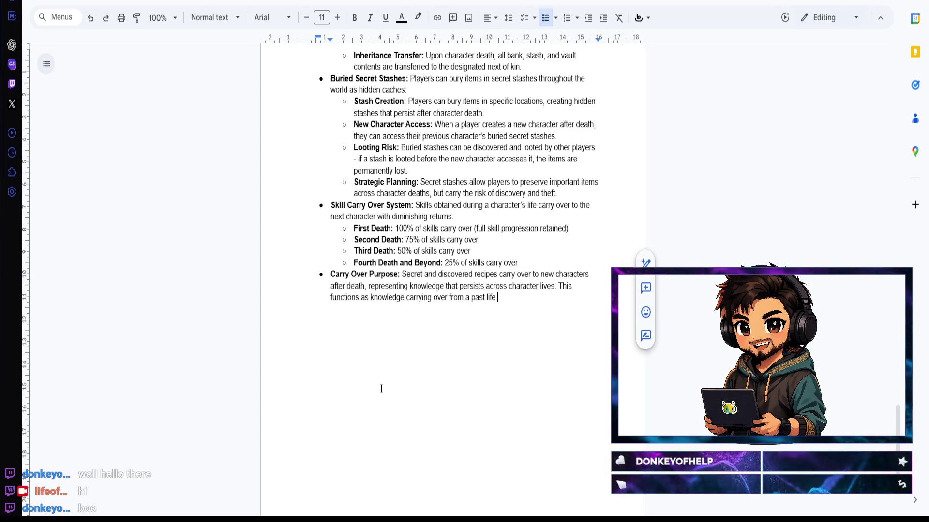
text( - reci)
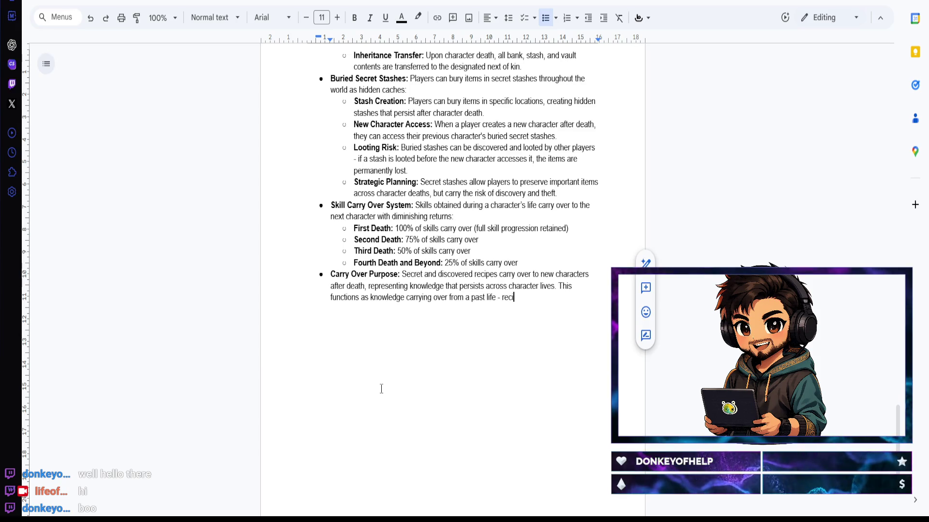
text(pes are not physical)
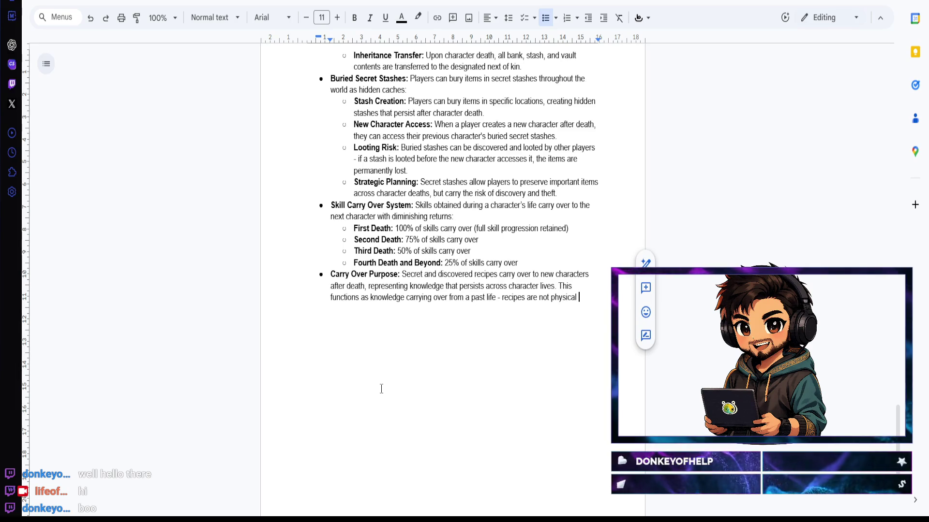
text( items)
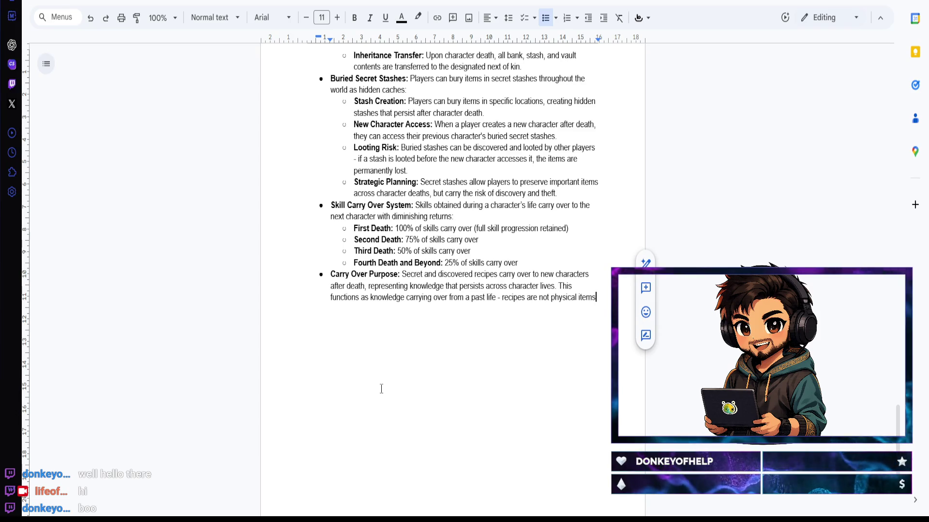
text( but learned)
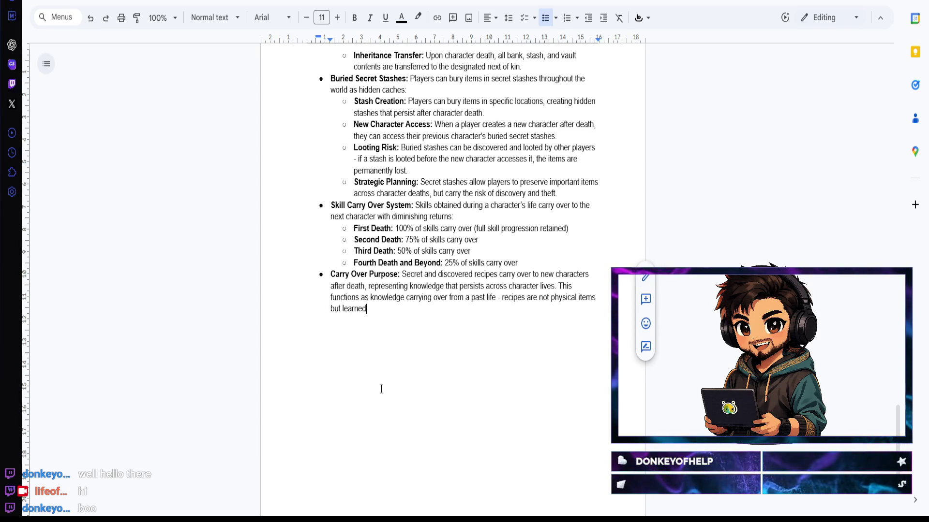
text( knowledge)
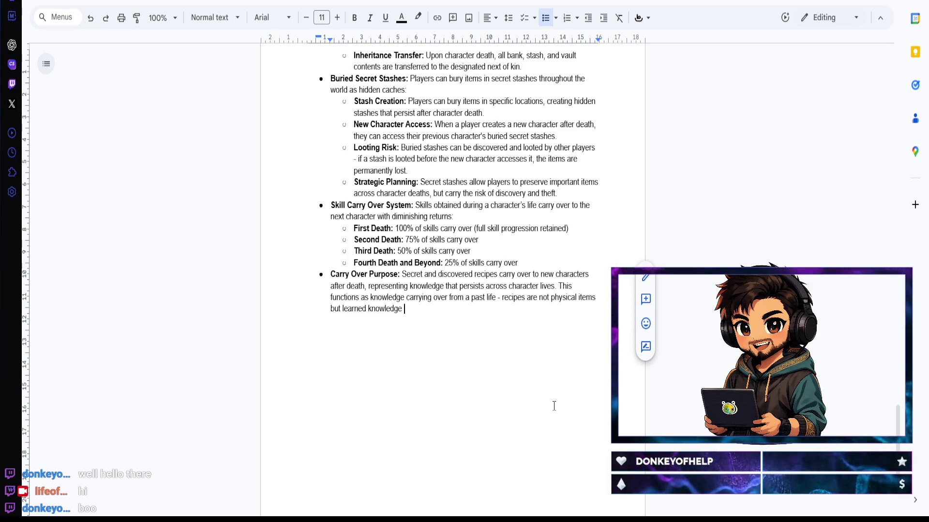
text(, so they naturally)
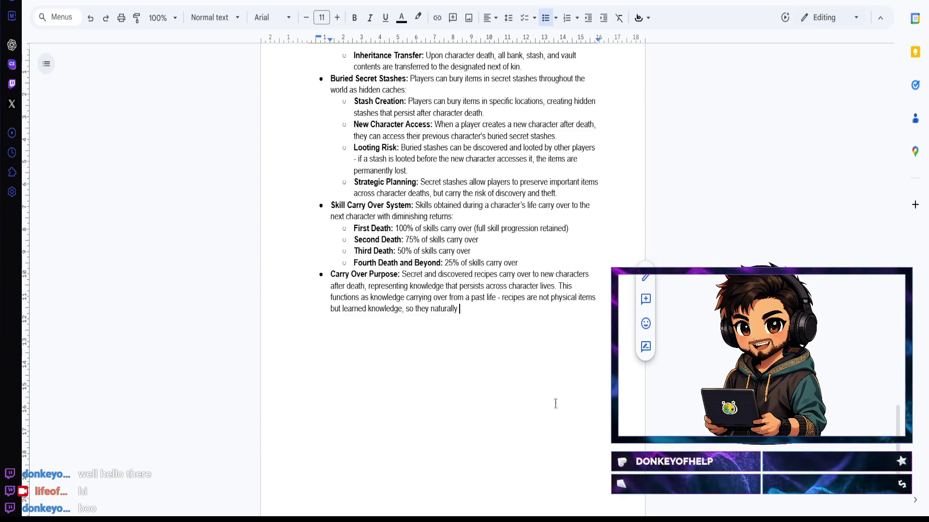
text(persist)
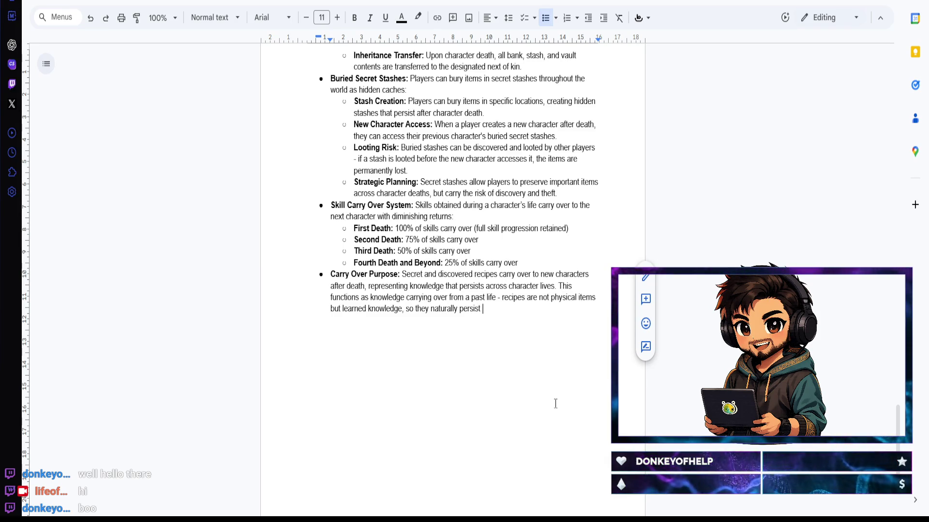
text( in the uni)
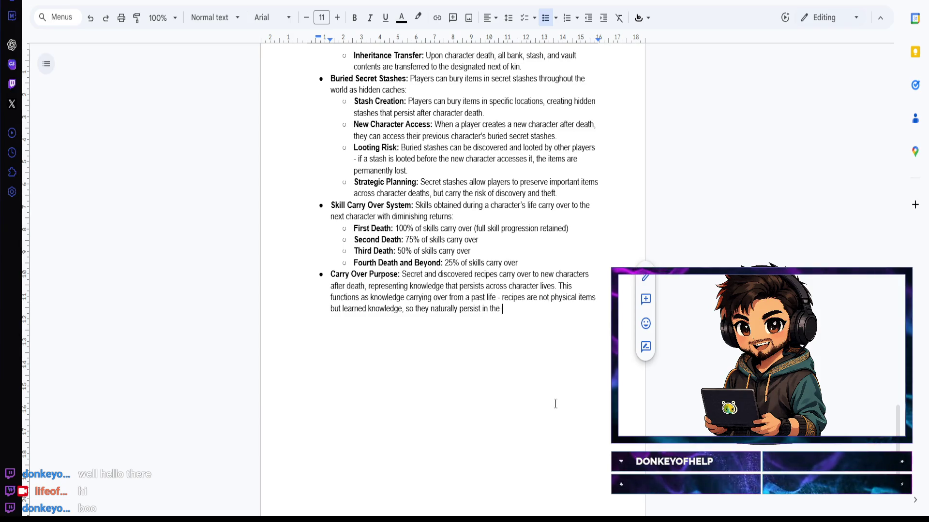
text(verse logic. Al)
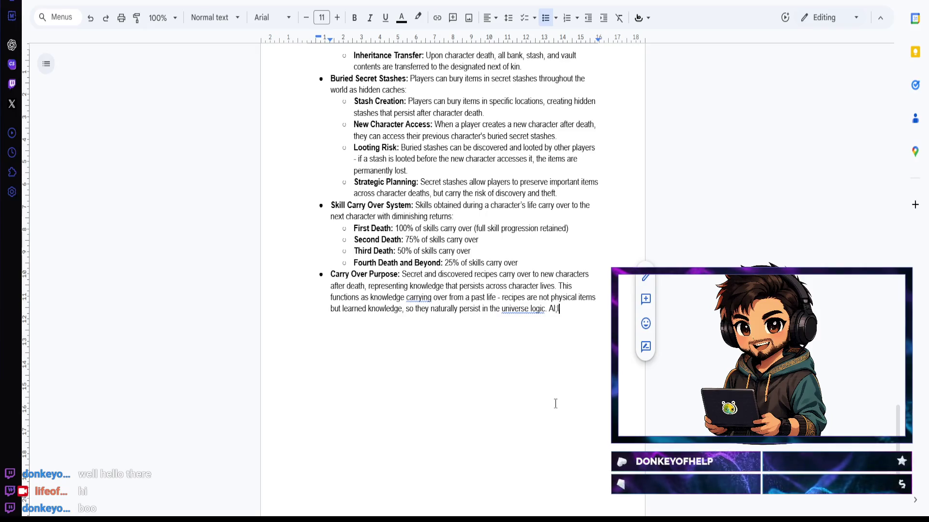
text(l recipes)
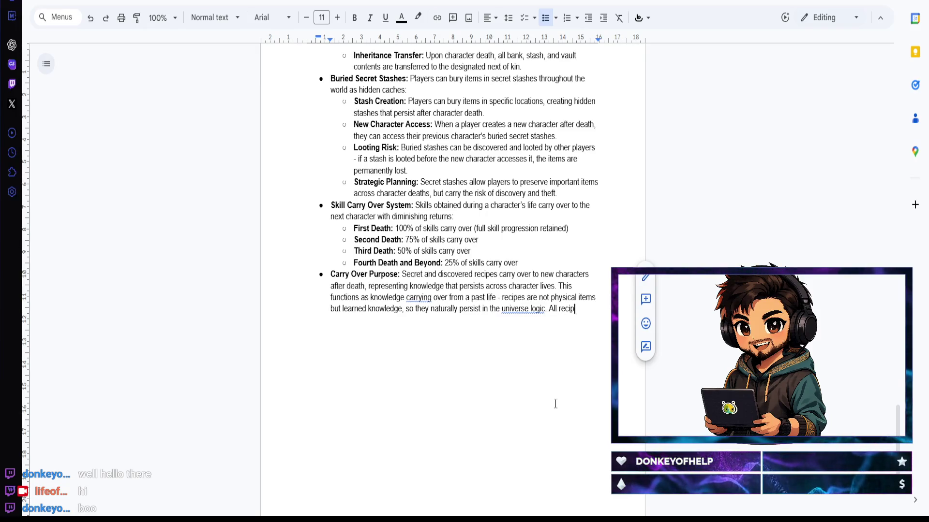
Step: Check spelling suggestions for 'universe' in the Carry Over Purpose bullet
right_click(524, 307)
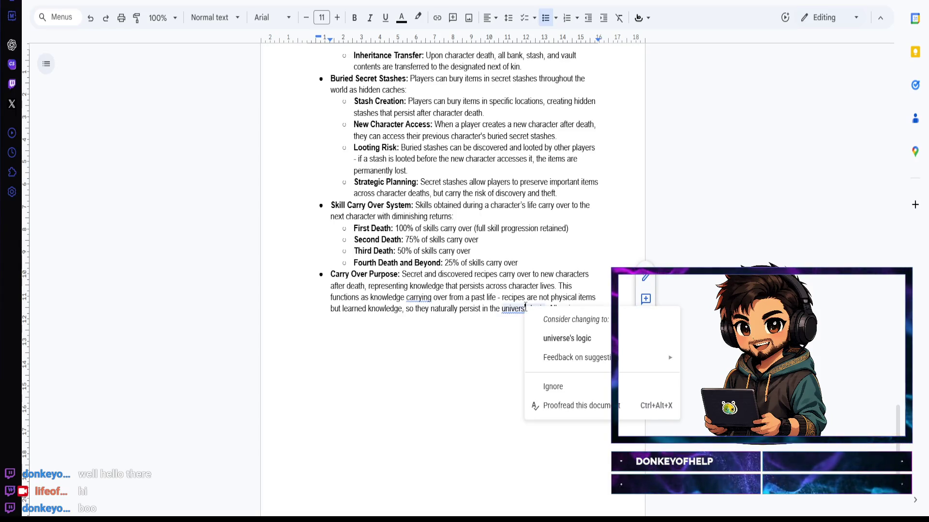
Step: Change 'the universe logic' to 'in-universe logic' and return to the 'All recipes' sentence
click(515, 341)
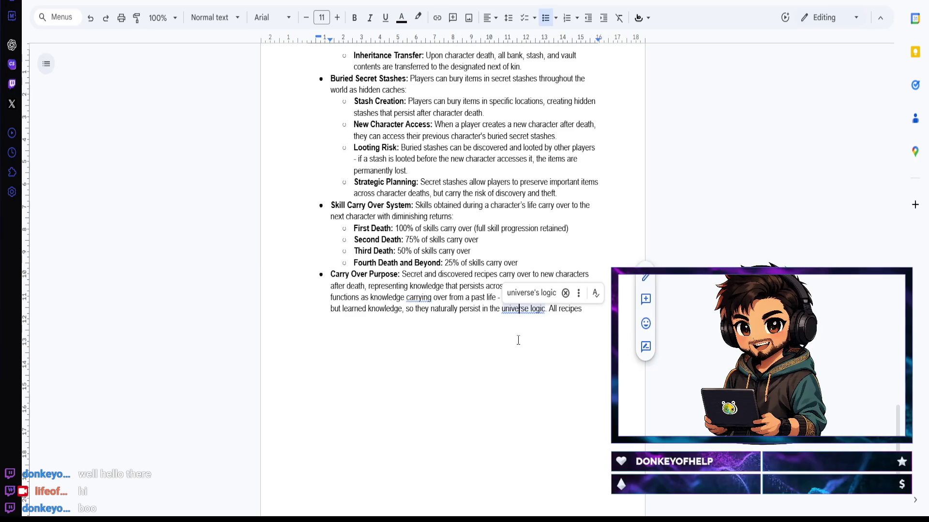
double_click(496, 310)
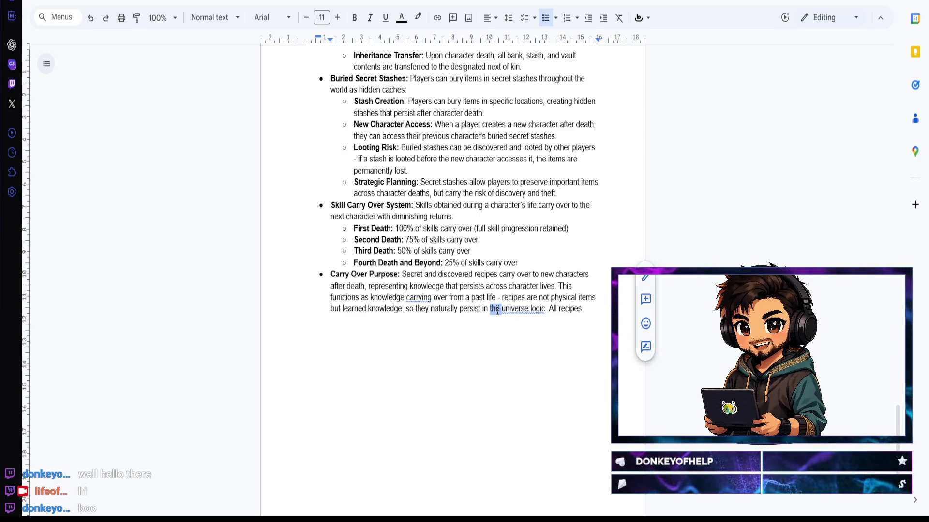
click(503, 309)
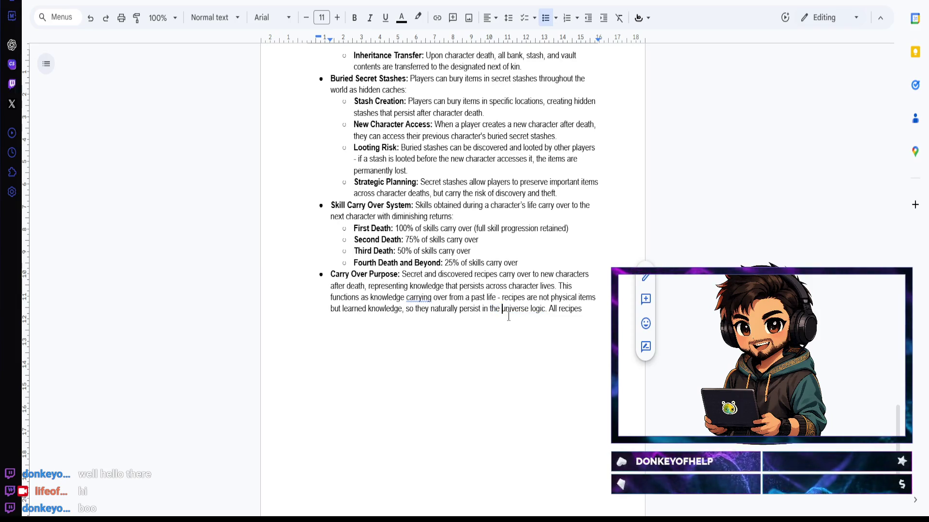
text(in-)
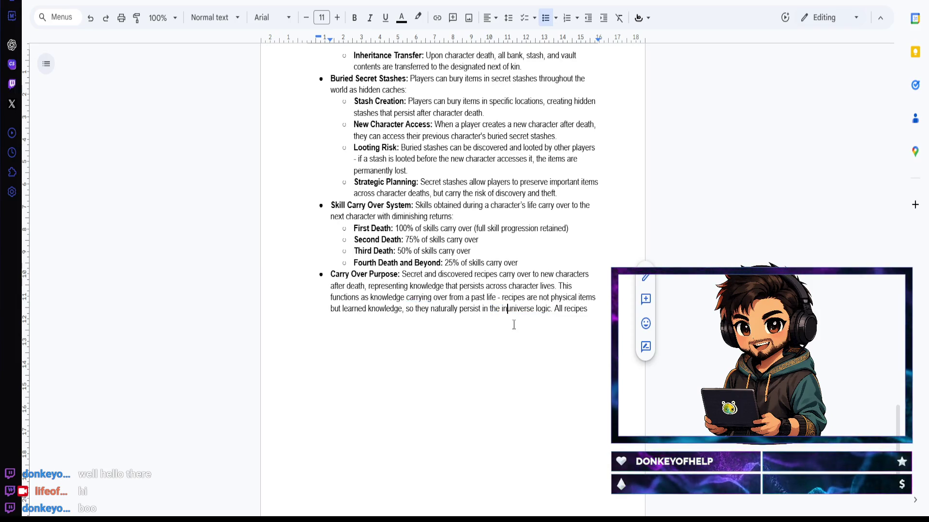
click(593, 312)
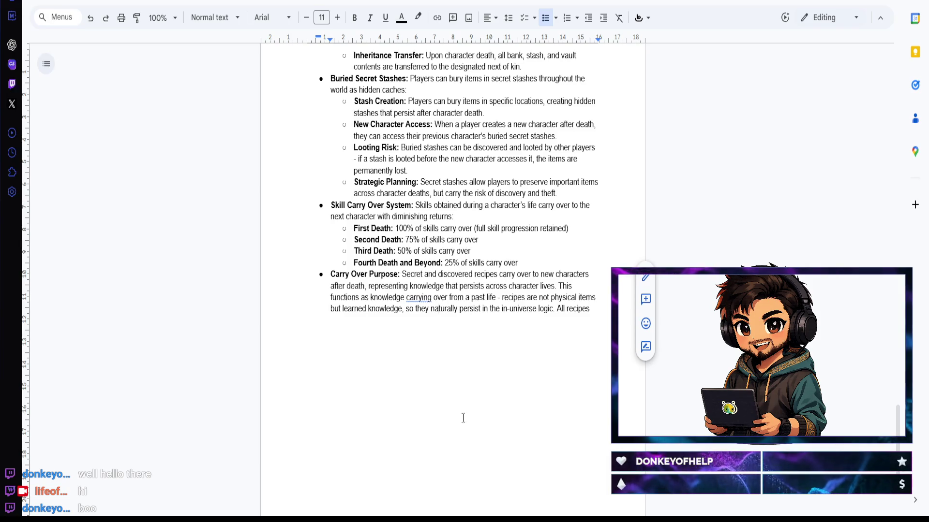
Step: Continue the 'All recipes discovered' sentence in the Carry Over Purpose bullet
click(594, 311)
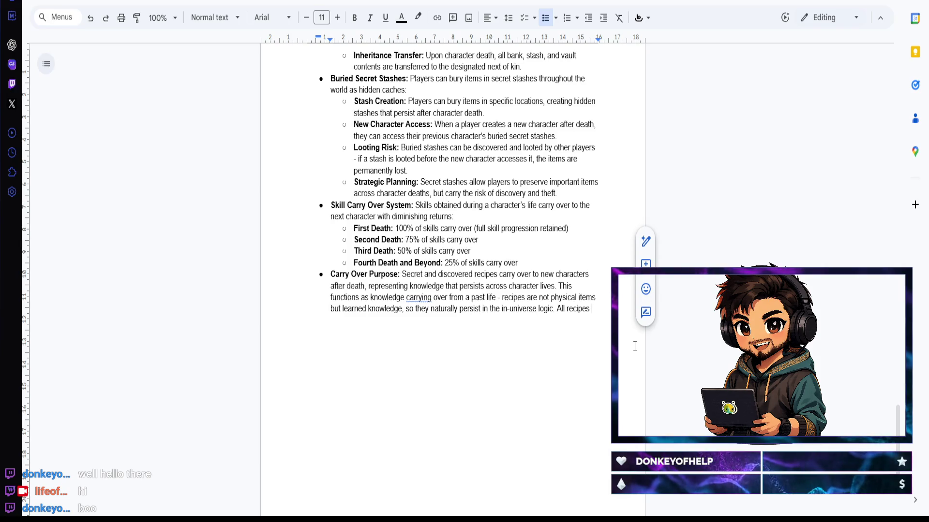
text(discovered)
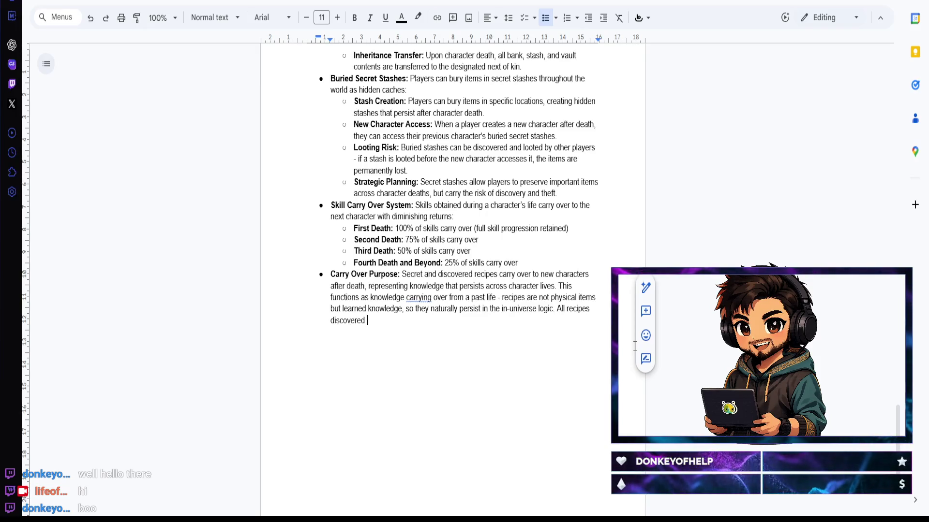
text( or learned by)
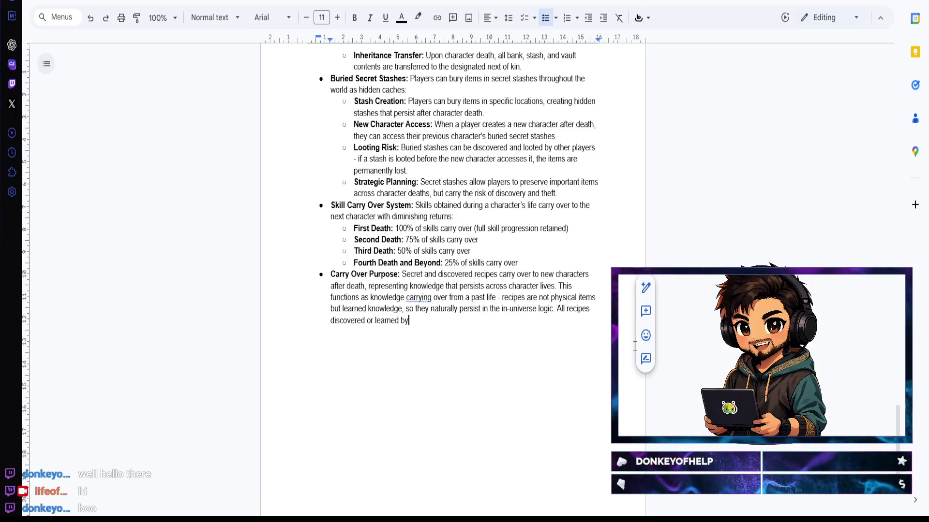
text(s )
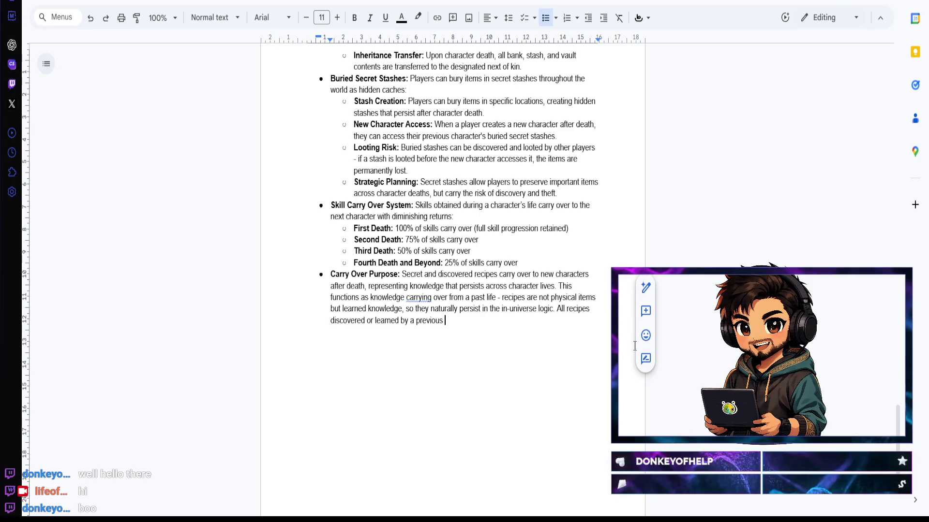
text(character are i)
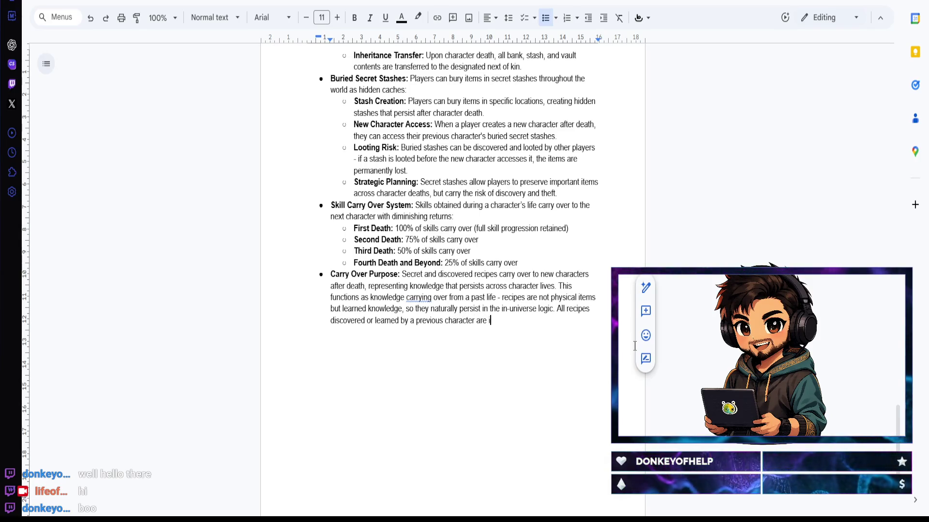
text(mmediately )
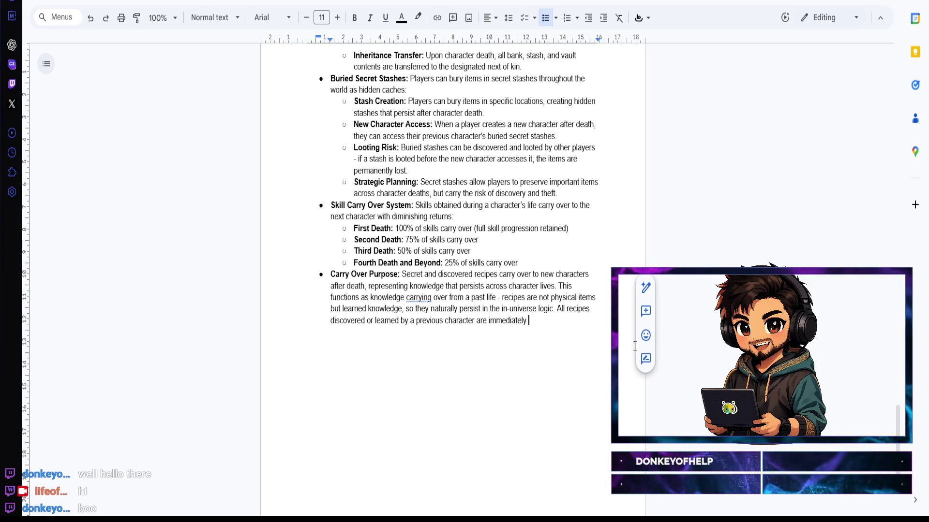
text(available to the new )
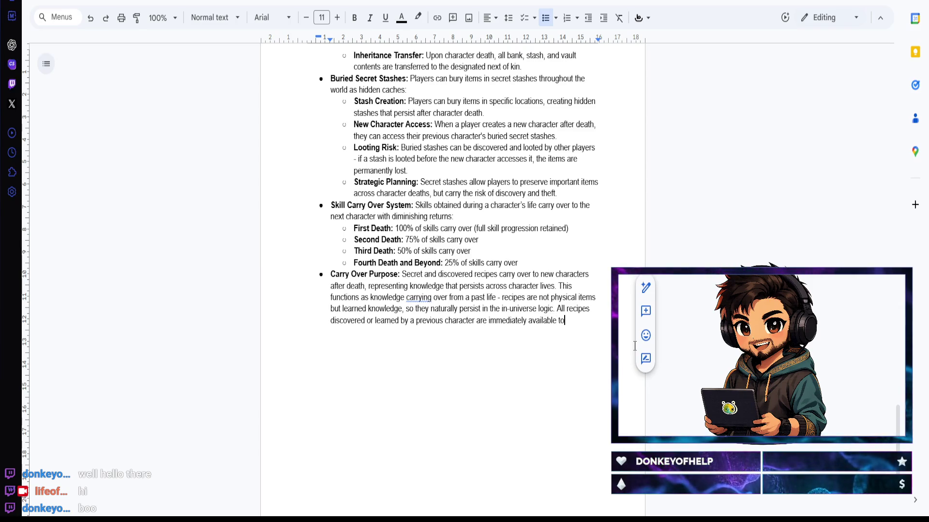
text(character, allowing Players to build)
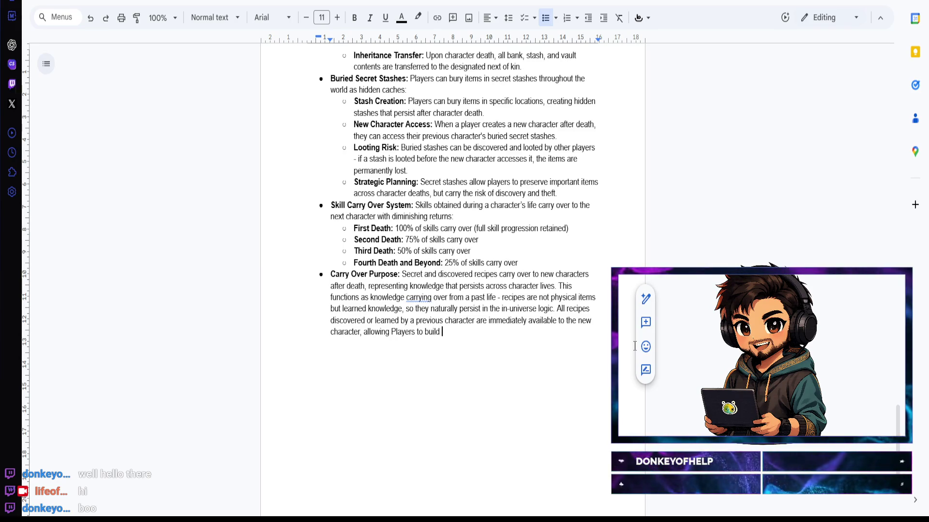
text( uponm)
Step: Fix a stray letter while writing 'allowing Players to build upon their accumulating crafting knowledge'
key(BackSpace)
text(their accum)
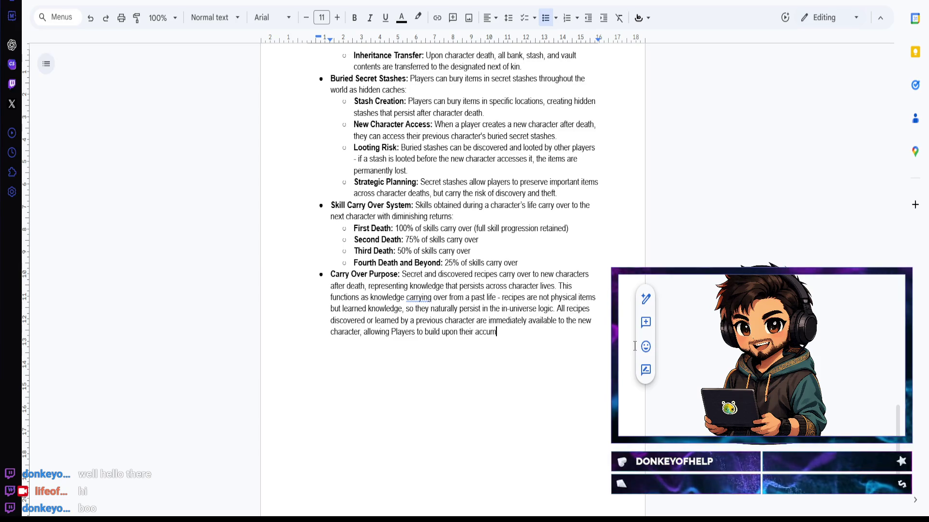
text(ulating )
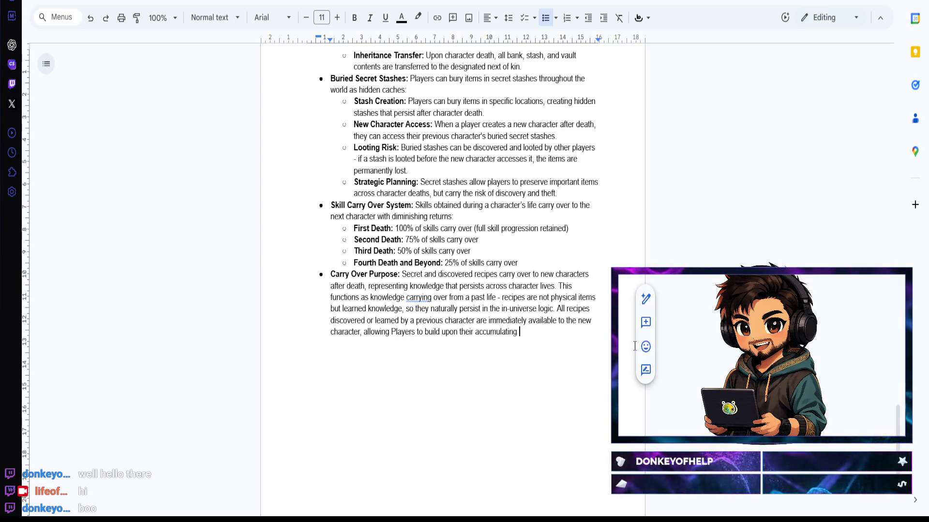
text(crafti)
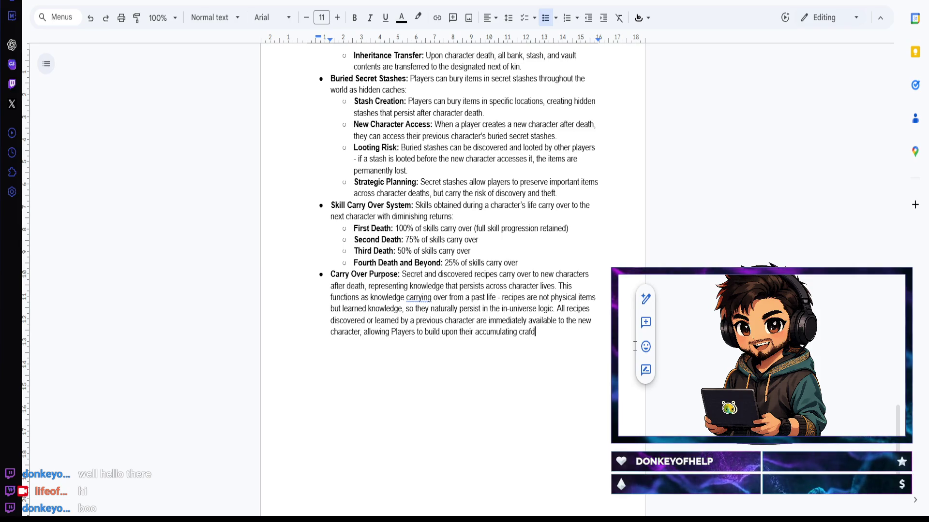
text(ng knowledge ac)
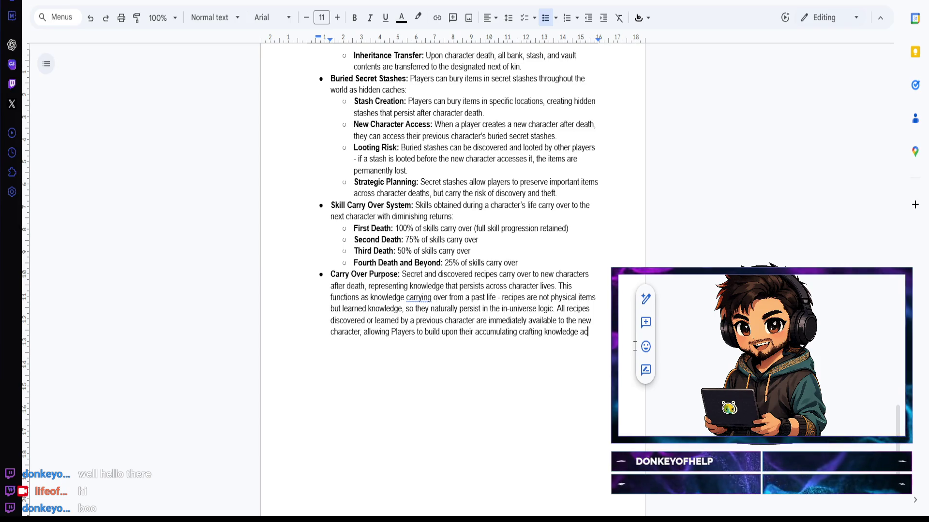
text(ro)
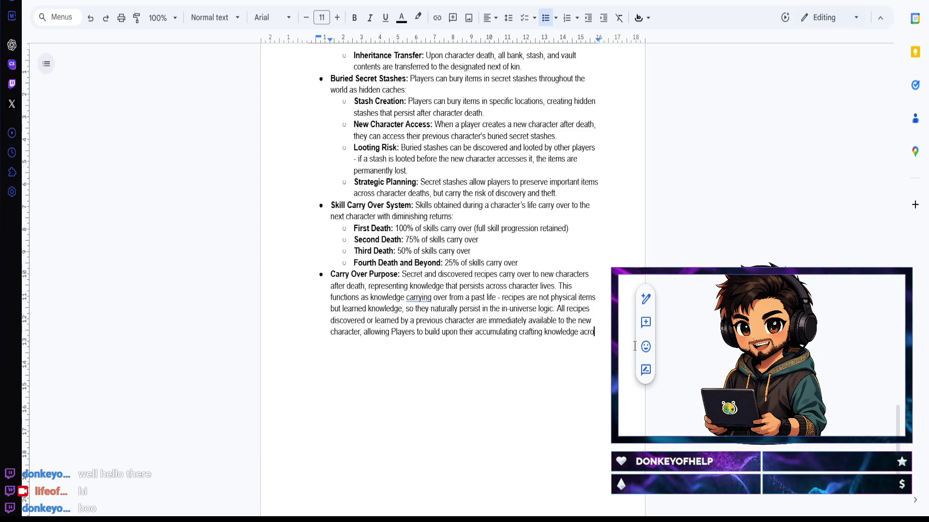
text(ss multiple )
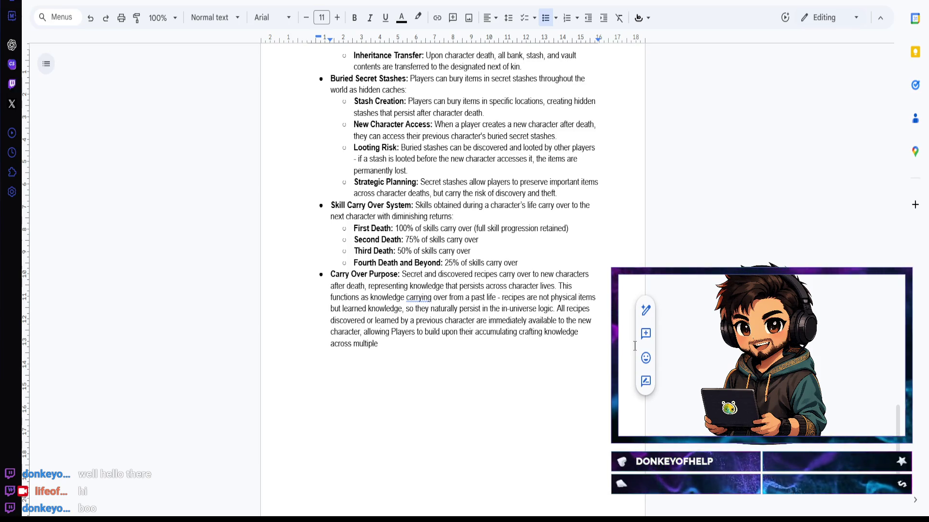
text(character )
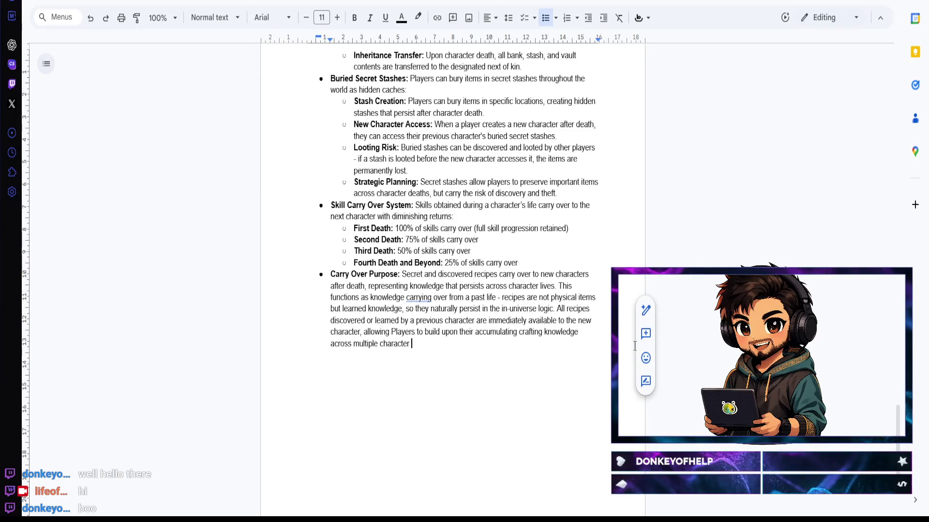
text(lives. )
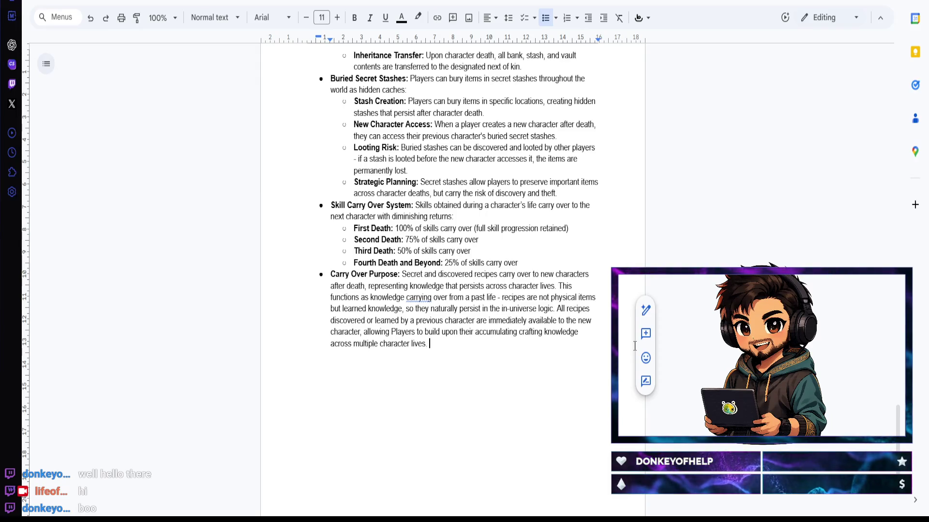
text(This crea)
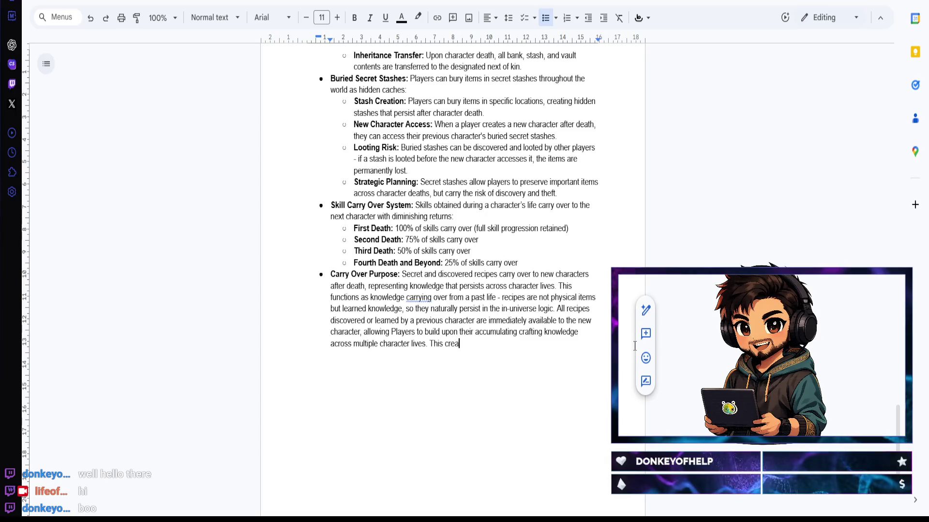
text(tes continuity )
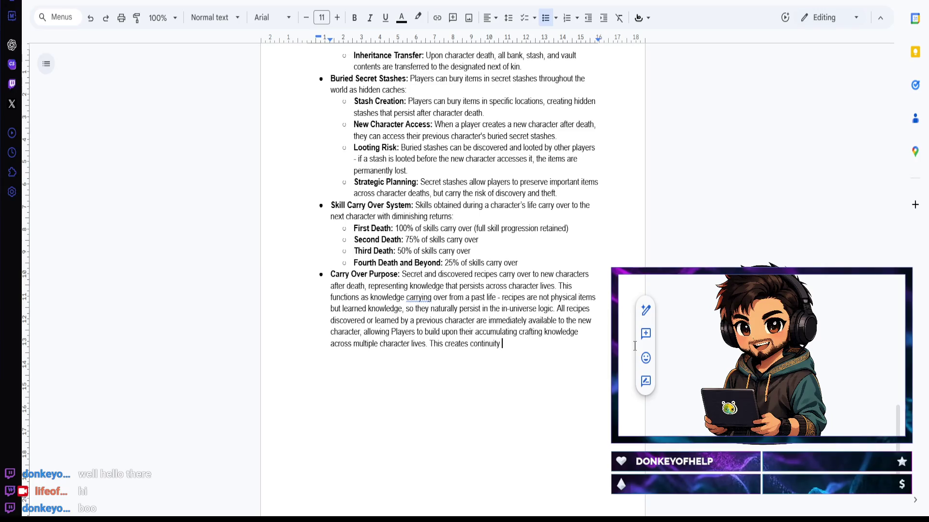
text(in crafting prof)
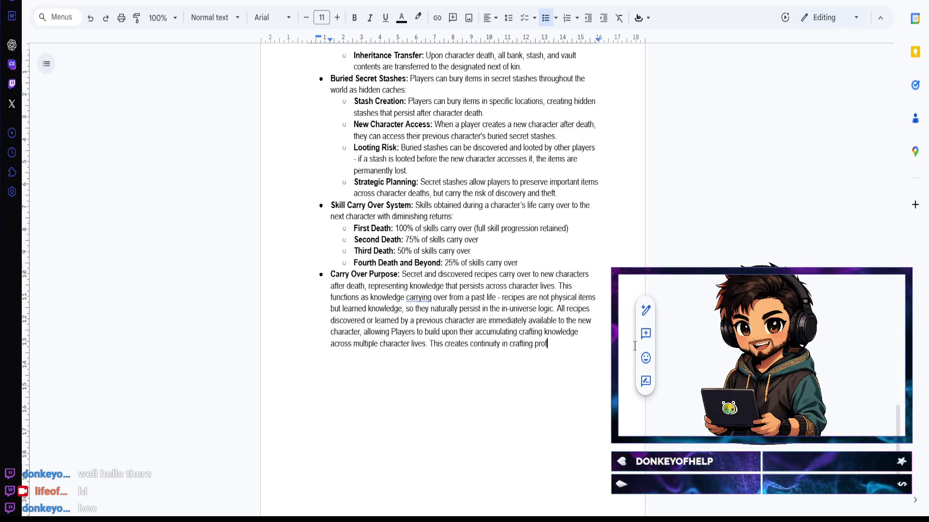
key(BackSpace)
text(gression while maintaining )
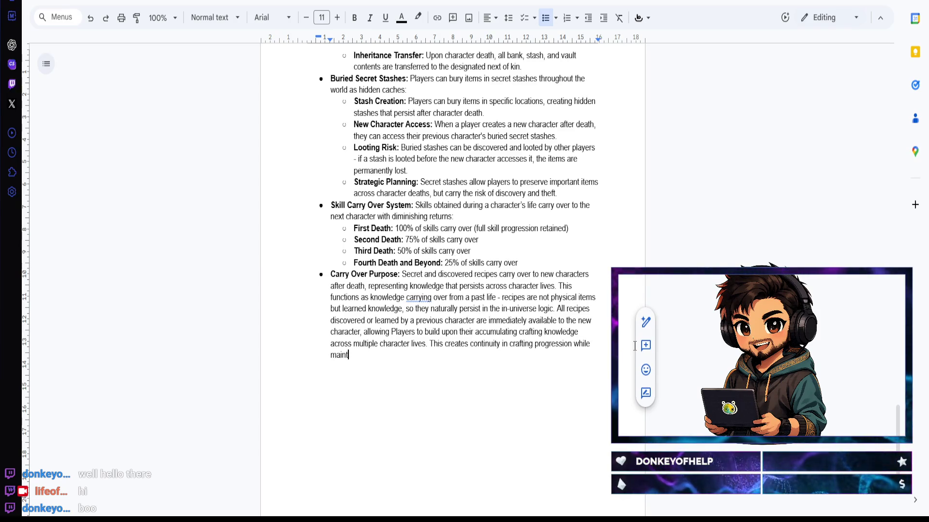
text(permadeath stakes for p)
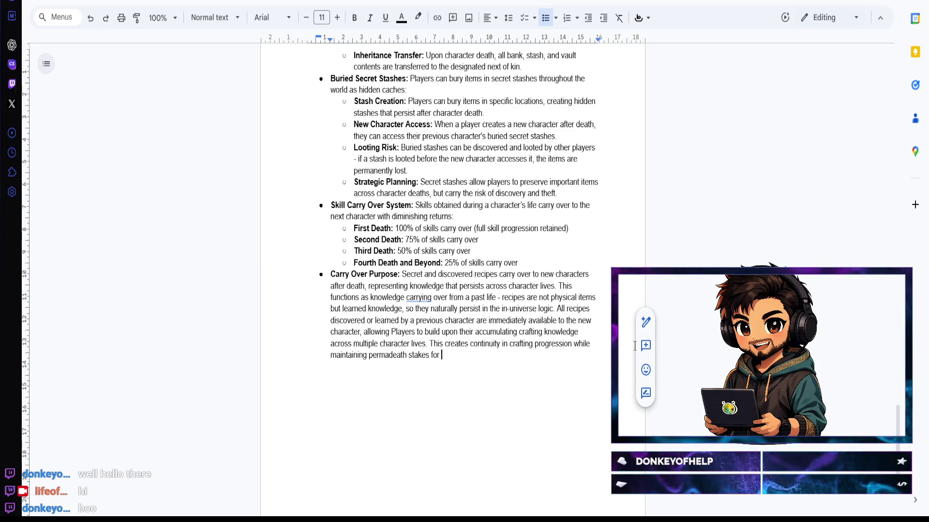
text(hysical items and equipment.)
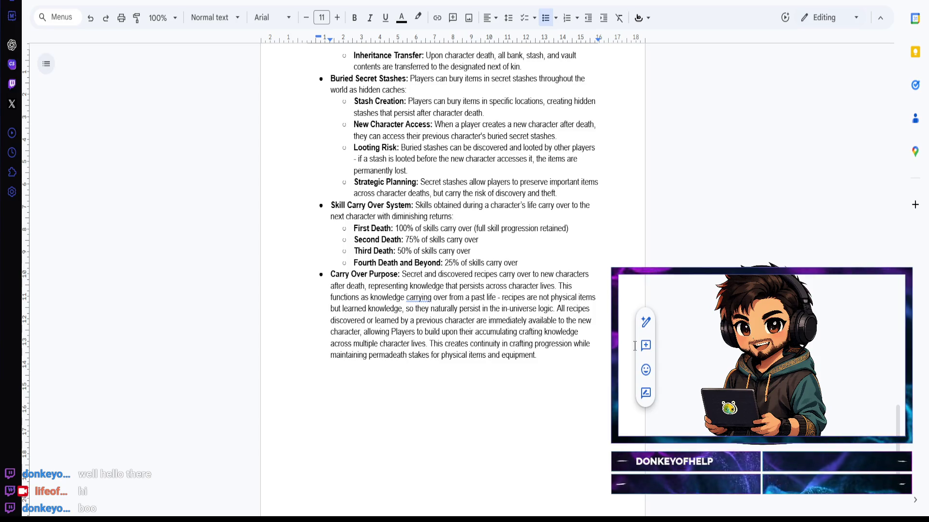
Step: End the bullet after 'permadeath stakes for physical items and equipment.' and leave a plain empty line below
key(Return)
key(BackSpace)
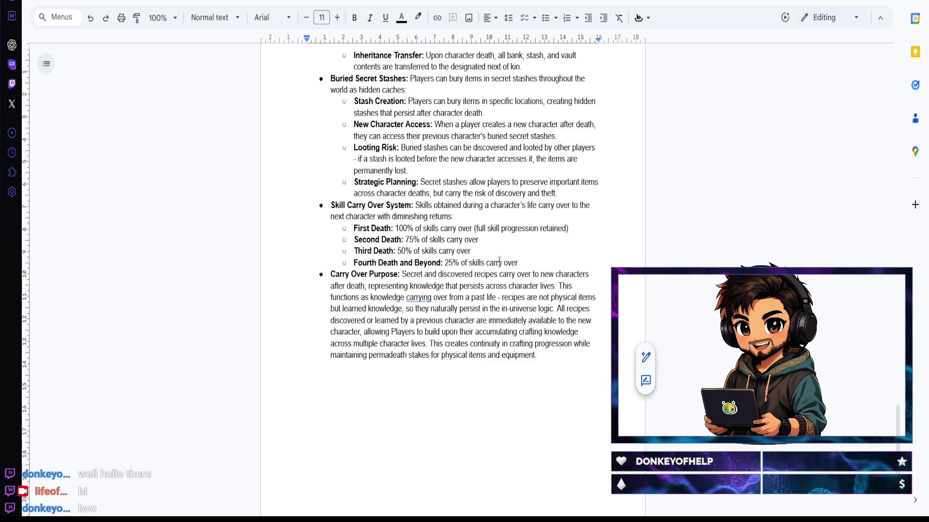
scroll(486, 255, up, 5)
scroll(487, 254, up, 5)
scroll(492, 249, up, 5)
scroll(492, 249, down, 5)
scroll(492, 249, down, 5)
scroll(491, 249, down, 5)
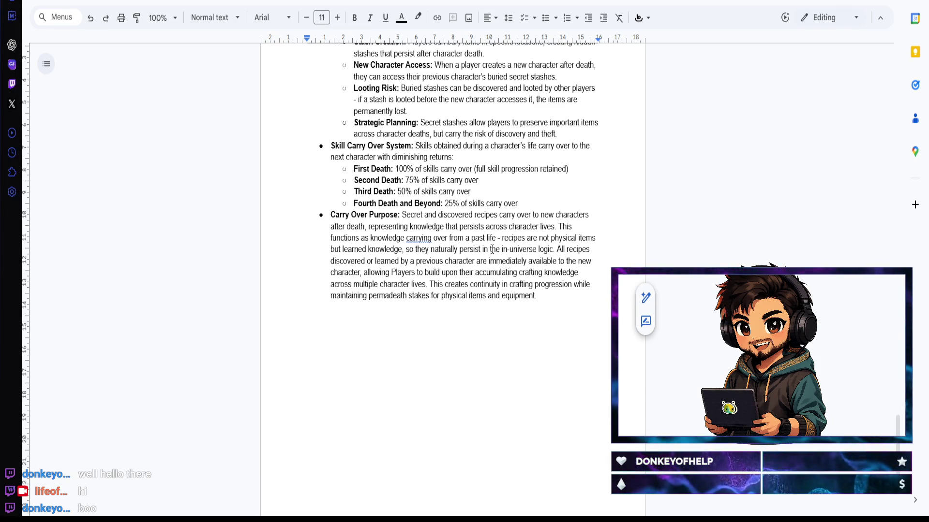
Step: Add Heading 5 'Somatic Re-Alignment: Harmonizing Mind and Body' and start a normal-text line under it
click(237, 20)
mouse_move(232, 305)
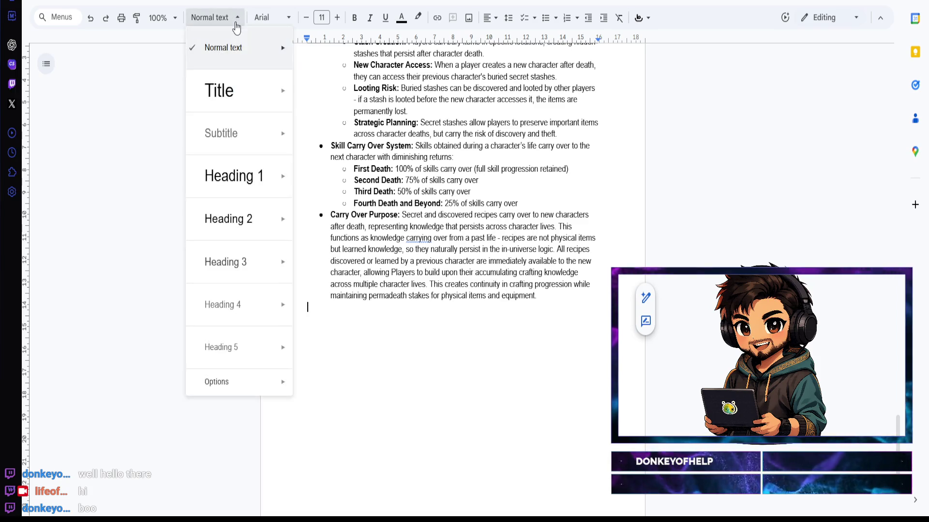
click(254, 346)
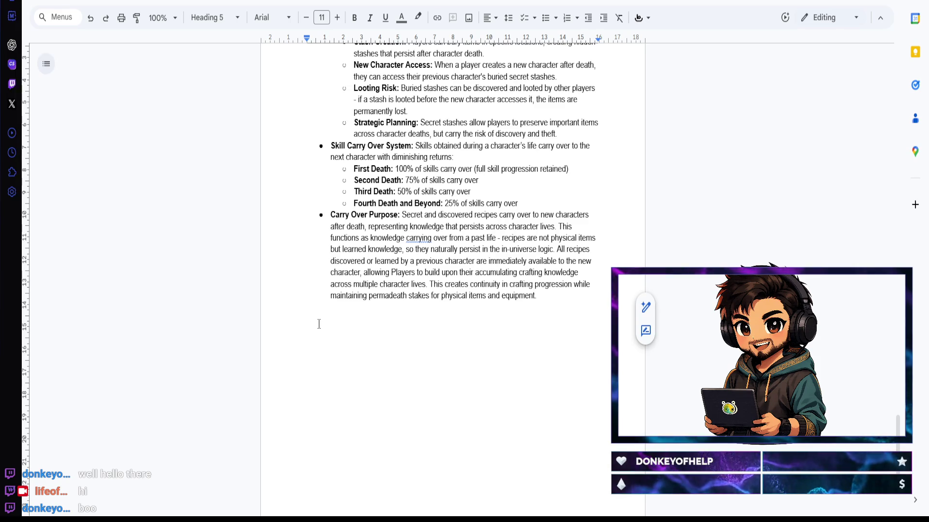
text(Somatic )
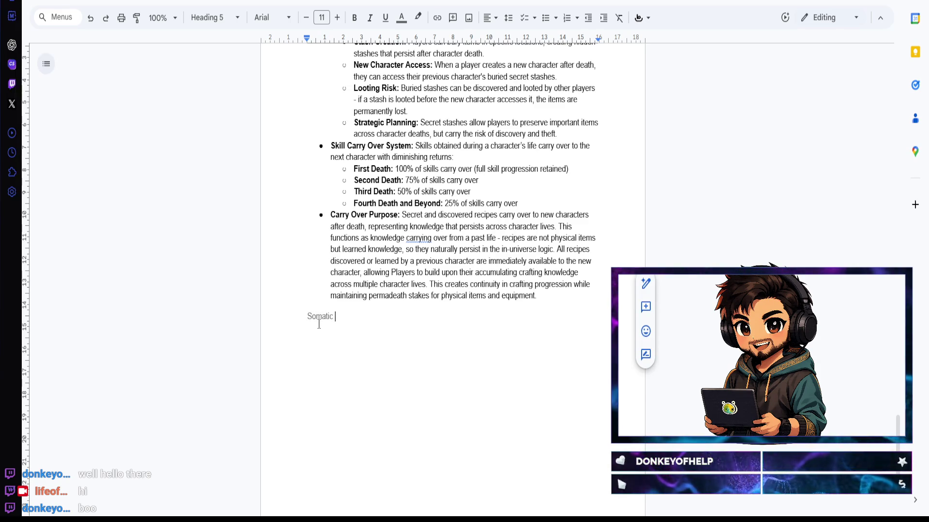
text(Re-Alignment)
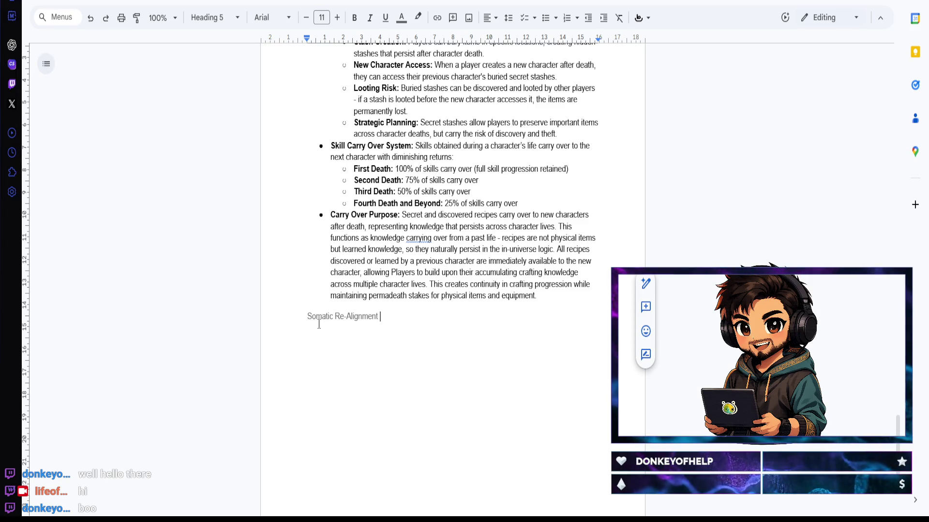
text(: Harmonizing )
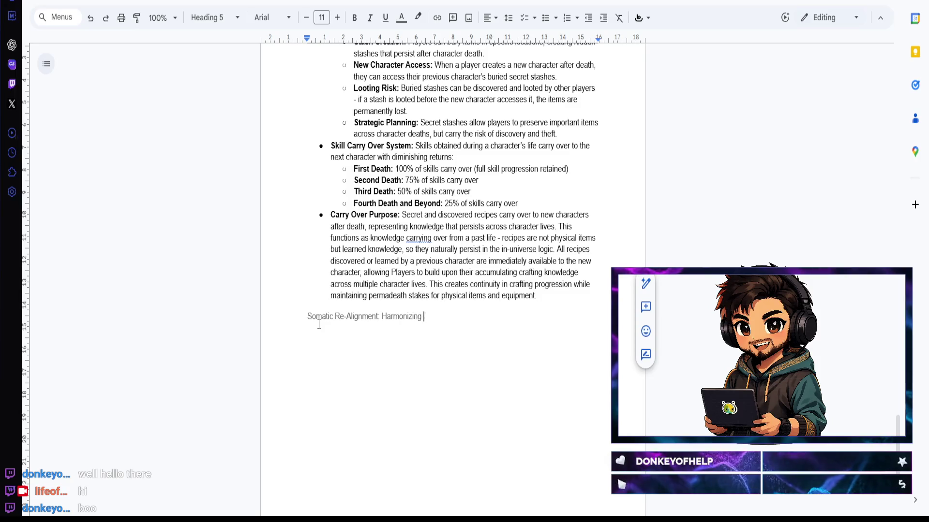
text(Mind and Body)
key(Return)
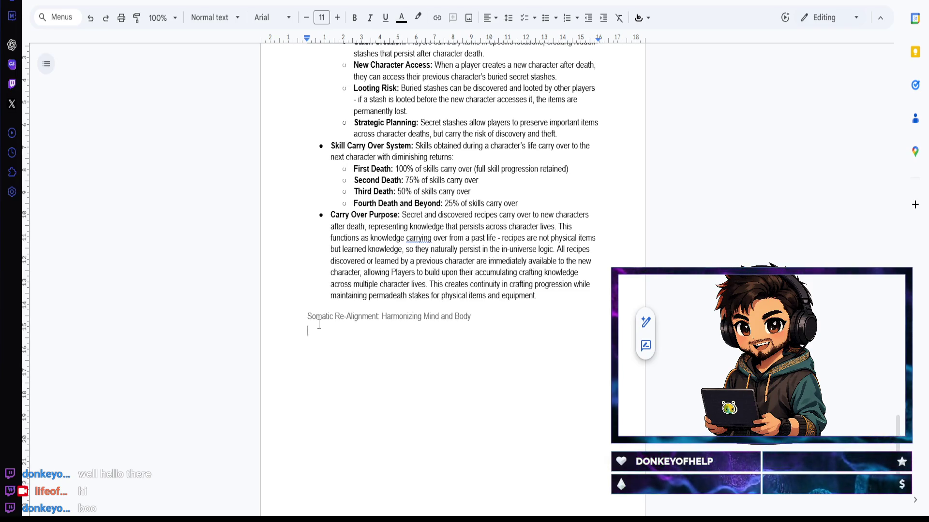
text(D)
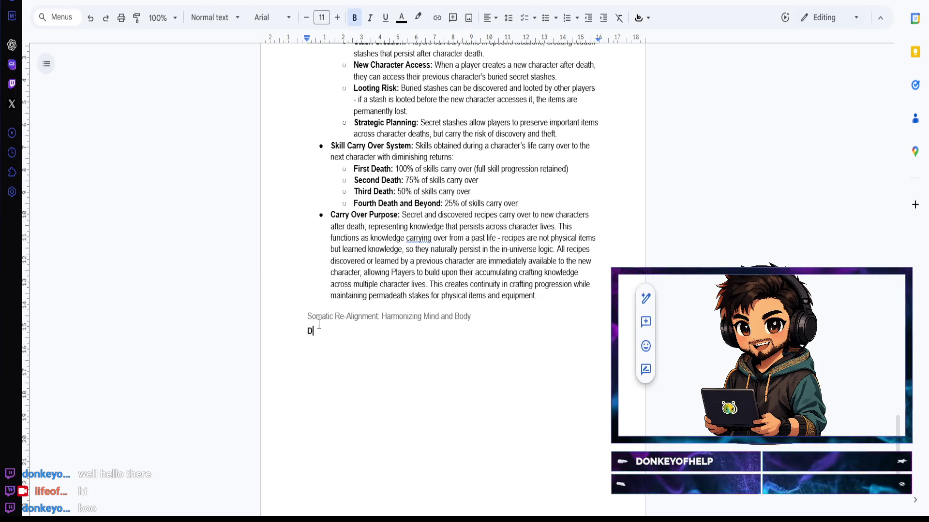
text(esign Challenge:)
Step: Add a bold 'Design Challenge:' label as the start of the section's body text
key(ctrl+b)
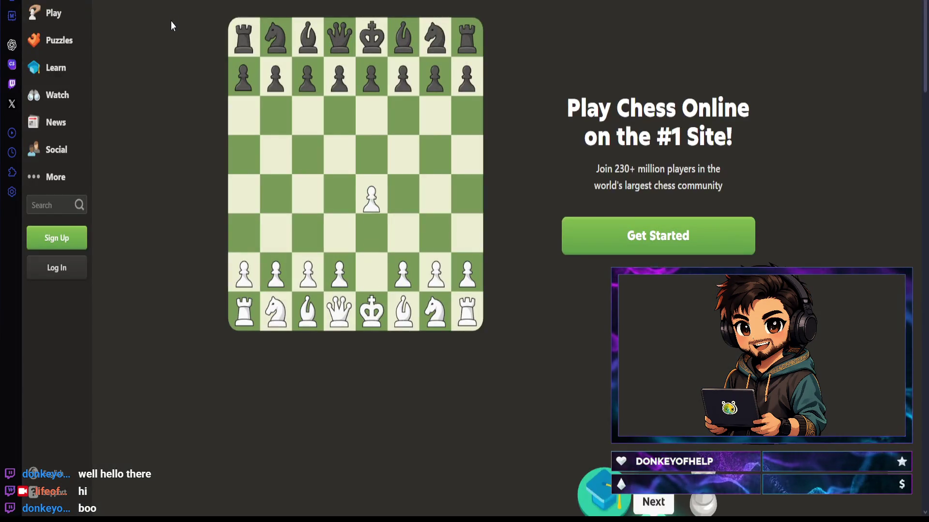
Step: Submit Chess.com username and password, then re-enter them after the incorrect-password notice
click(62, 272)
text(Afghan4L1f3)
click(453, 130)
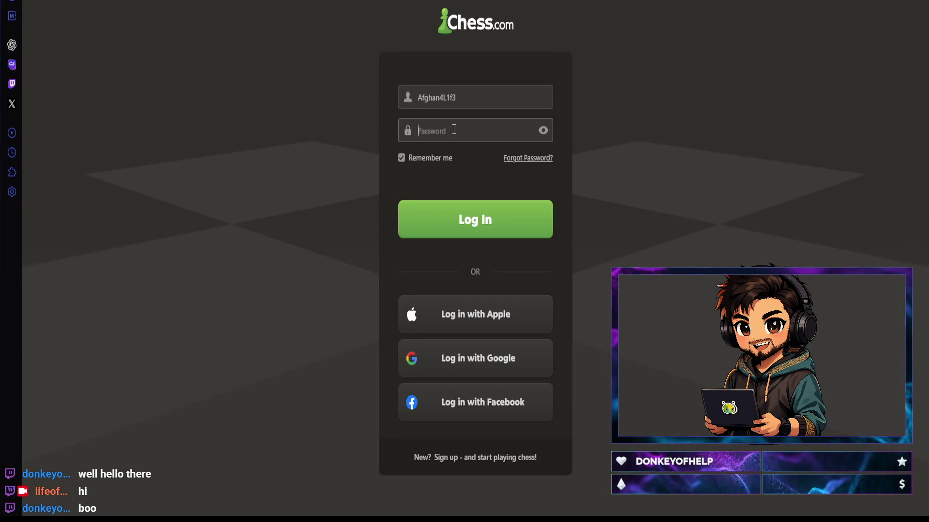
text(•••••••••)
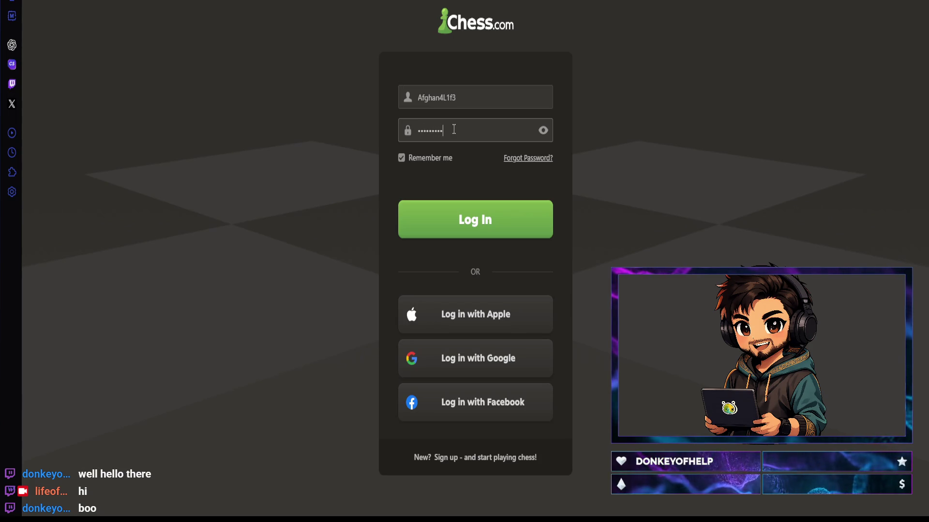
key(Return)
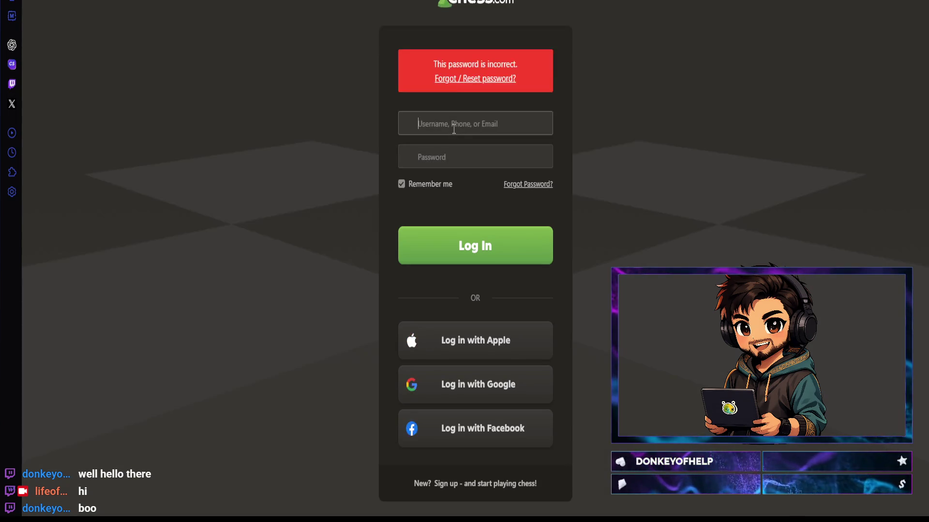
text(Afghan4L1f3)
click(461, 156)
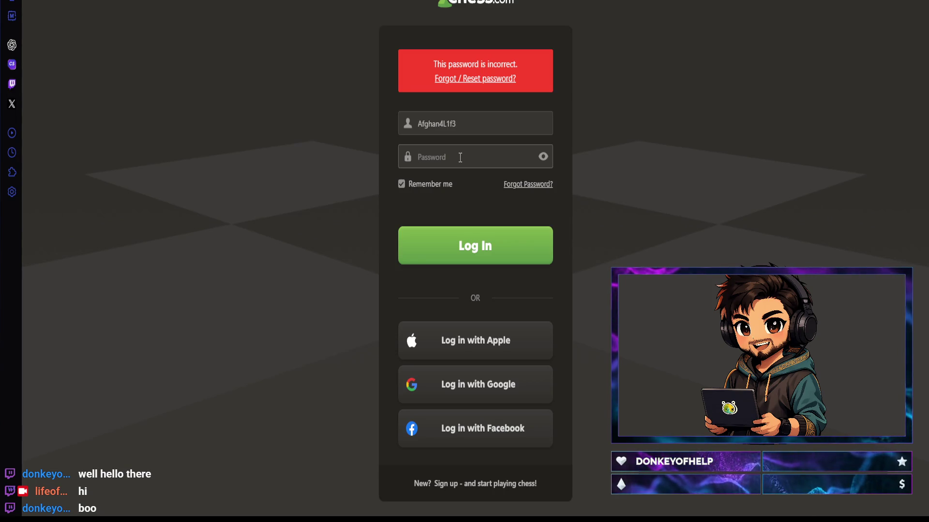
text(••)
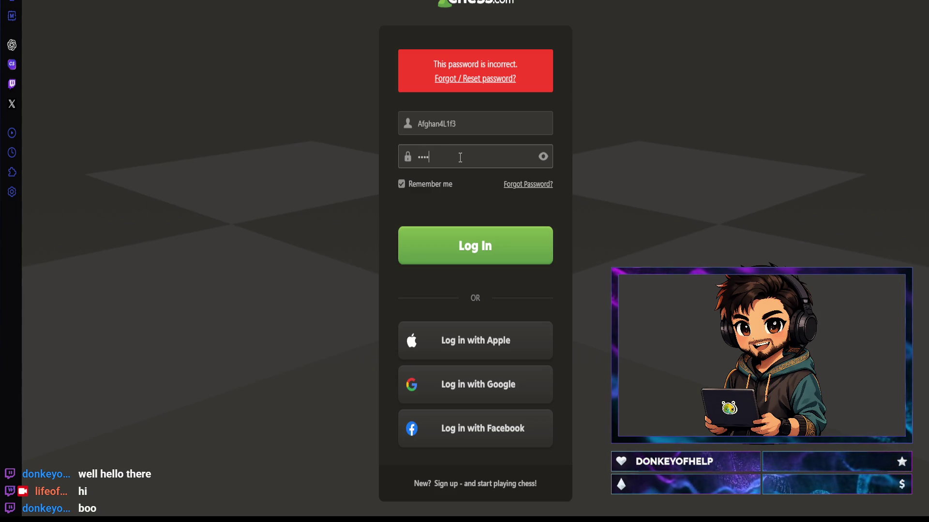
text(••)
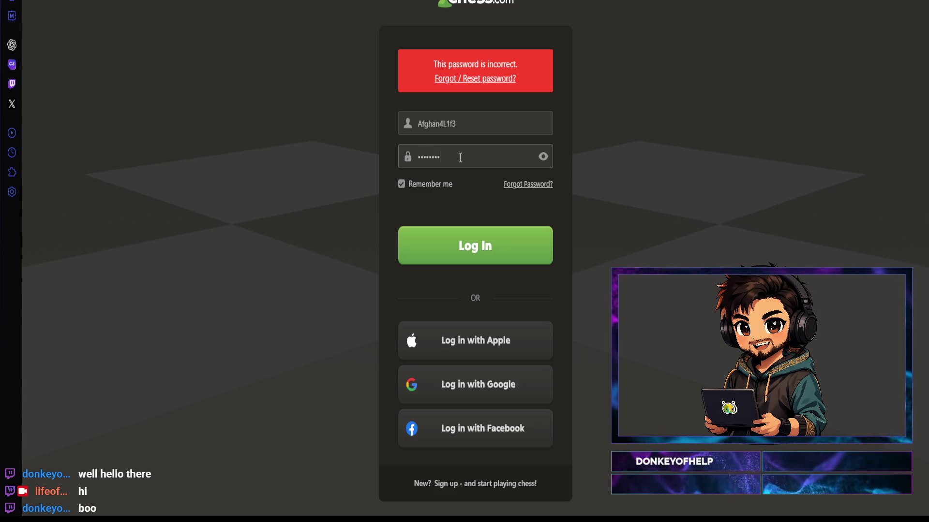